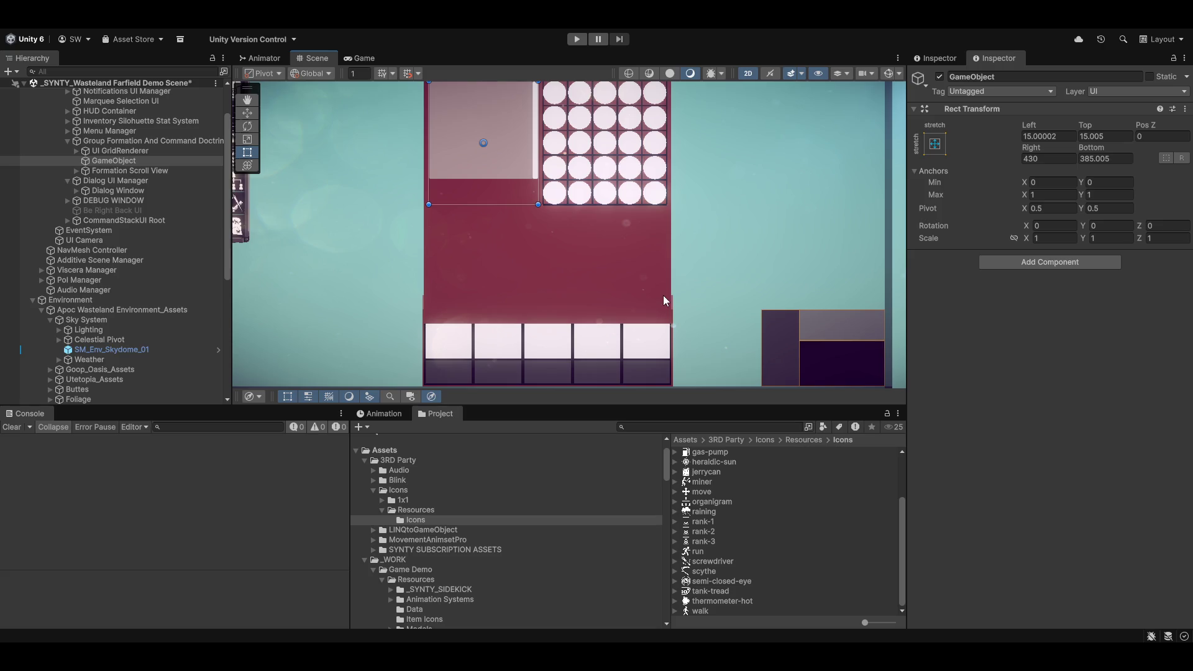
Step: Frame the formation panel, select Group Formation And Command Doctrine, and drag its Pos Y upward
{"action": "mouse_move", "coordinate": [545, 233]}
{"action": "left_mouse_down"}
{"action": "mouse_move", "coordinate": [522, 253]}
{"action": "mouse_move", "coordinate": [553, 236]}
{"action": "mouse_move", "coordinate": [535, 324]}
{"action": "mouse_move", "coordinate": [562, 325]}
{"action": "left_mouse_up"}
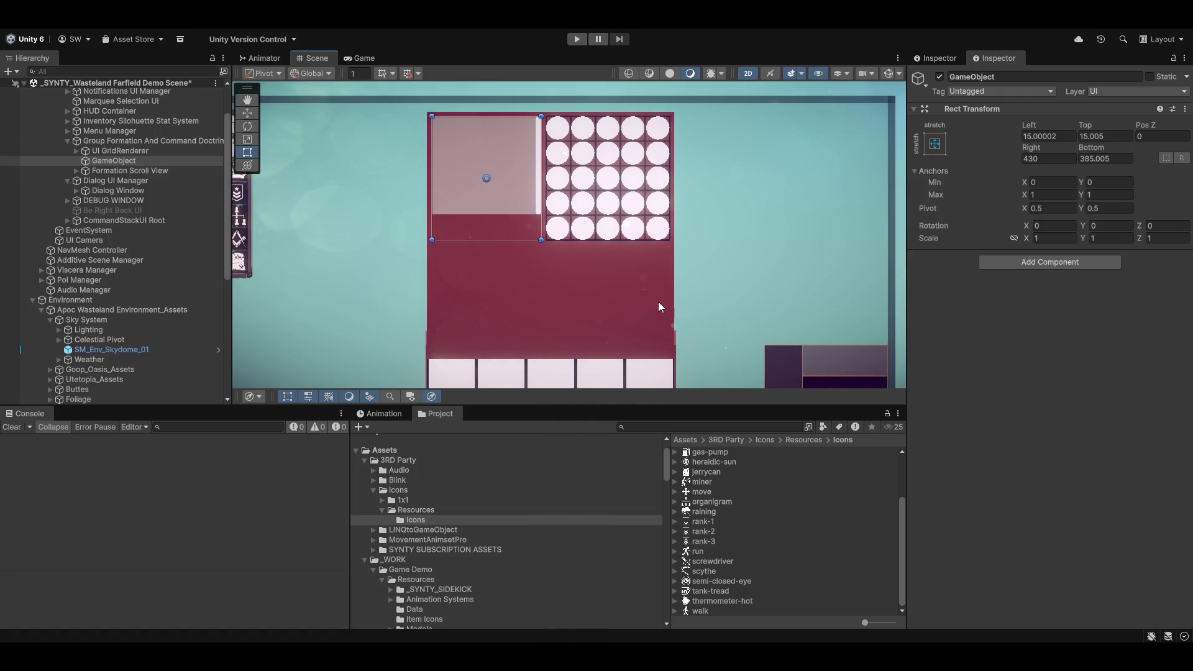
{"action": "scroll", "coordinate": [658, 301], "scroll_direction": "down", "scroll_amount": 5}
{"action": "mouse_move", "coordinate": [694, 204]}
{"action": "left_mouse_down"}
{"action": "mouse_move", "coordinate": [648, 352]}
{"action": "mouse_move", "coordinate": [673, 289]}
{"action": "left_mouse_up"}
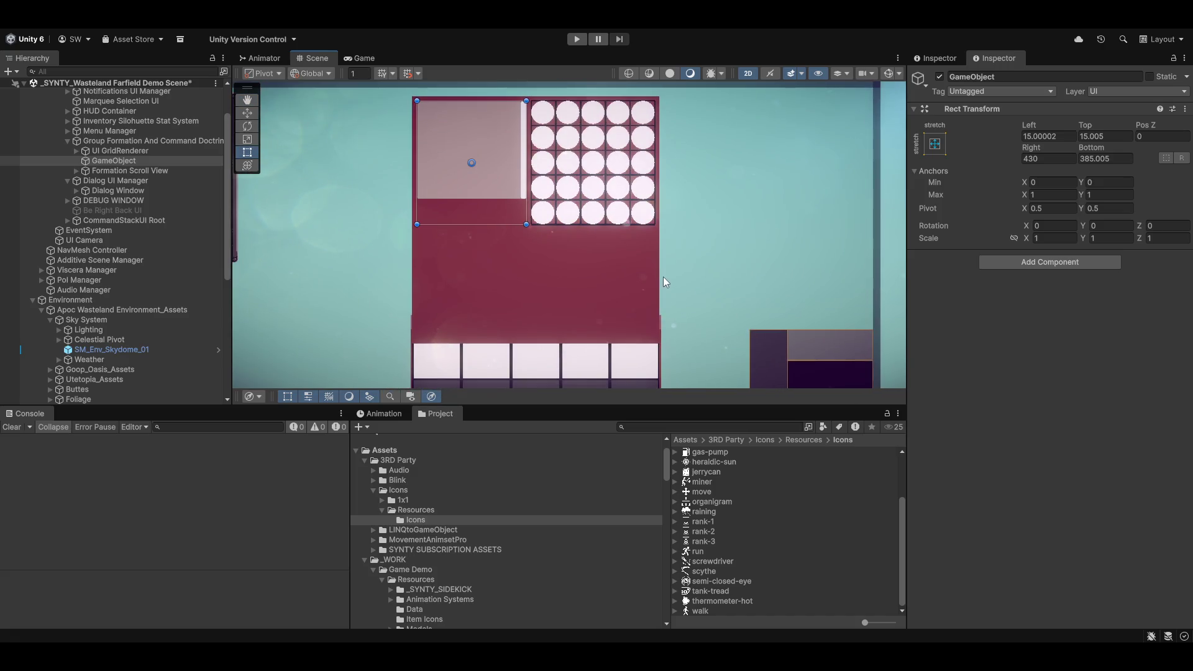
{"action": "left_click", "coordinate": [143, 142]}
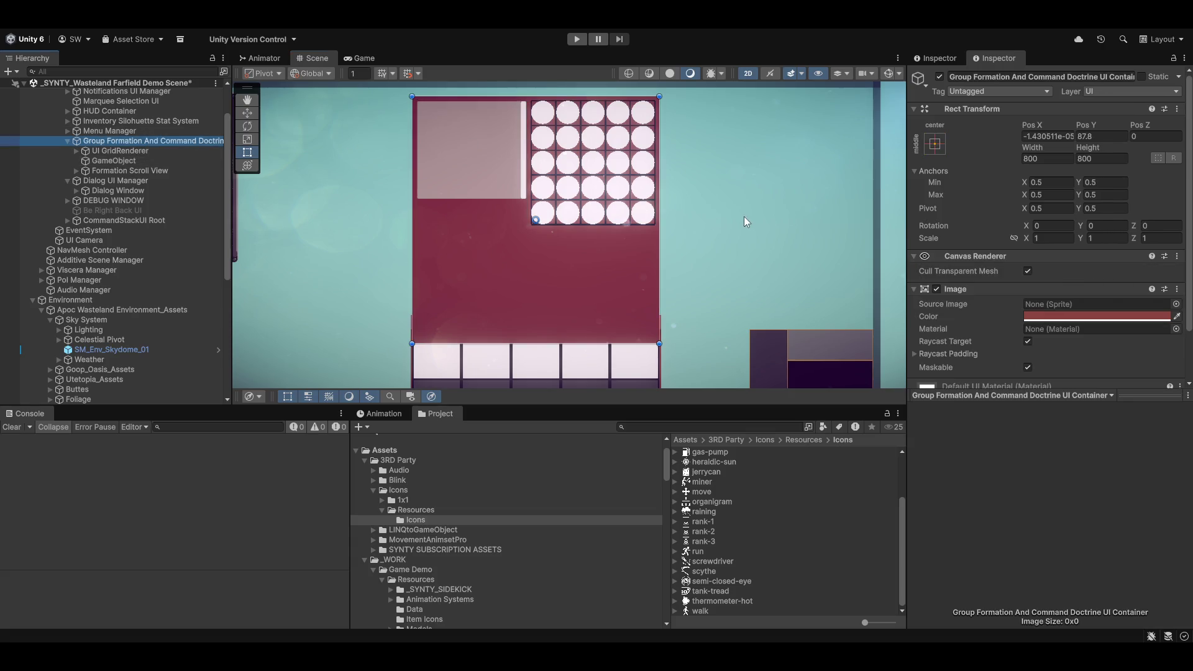
{"action": "left_click_drag", "start_coordinate": [1086, 125], "coordinate": [1149, 125]}
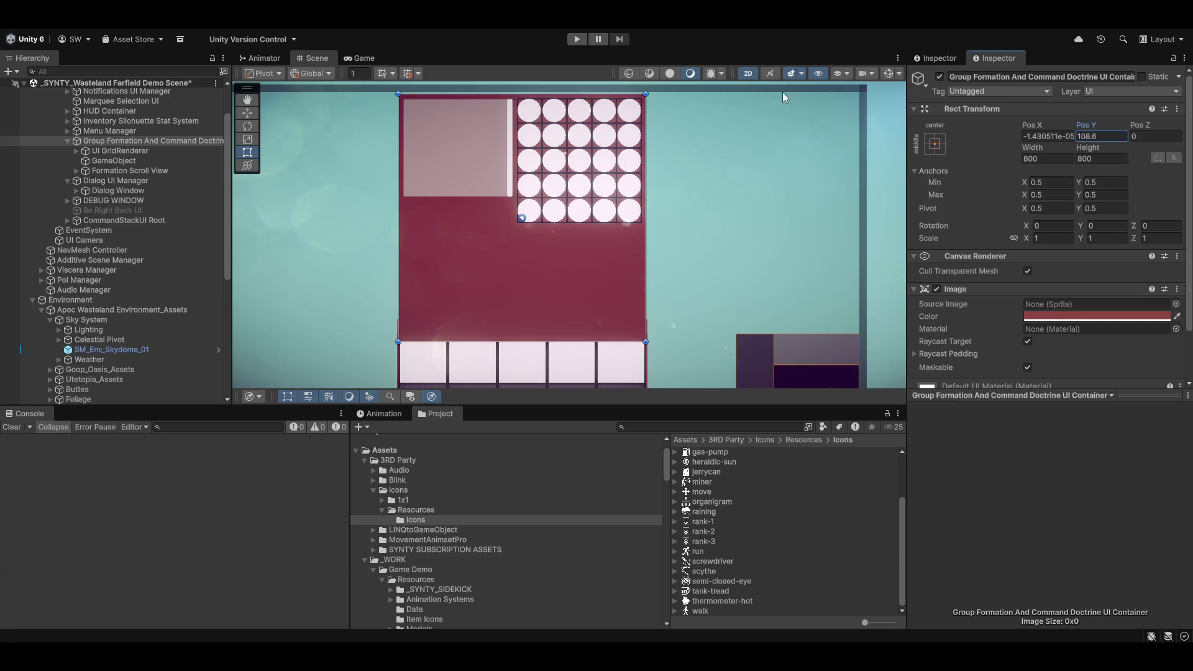
Step: Rename the GameObject to 'Formation ListView Container' and drag Formation Scroll View into it
{"action": "key", "text": "f"}
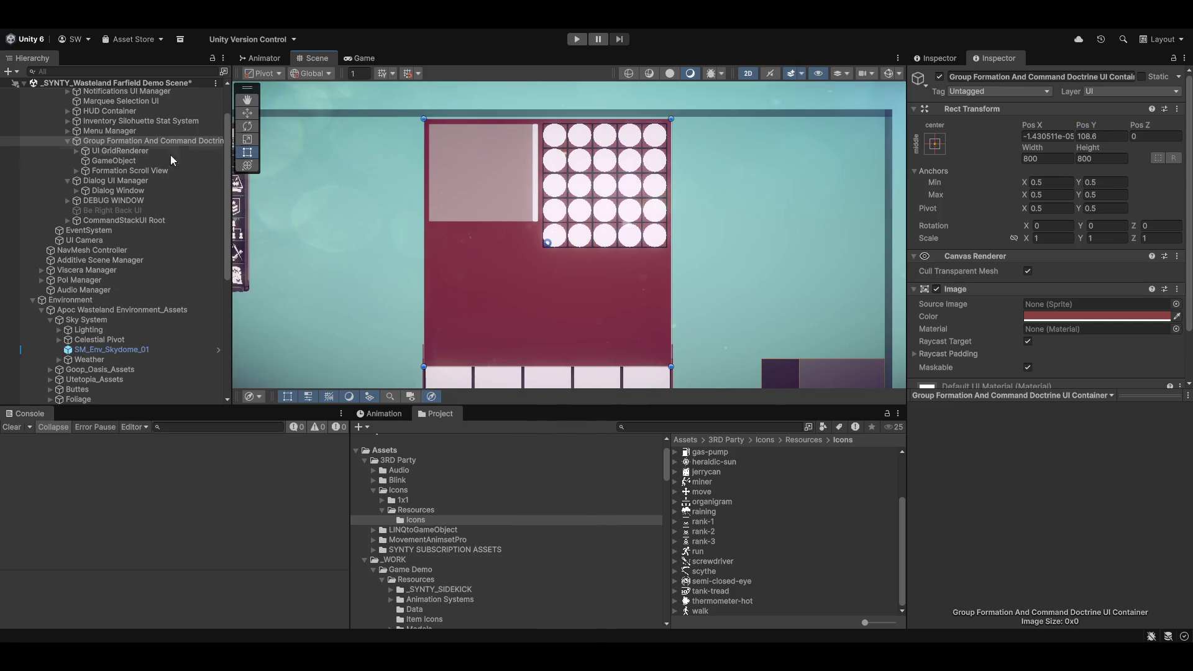
{"action": "left_click", "coordinate": [96, 163]}
{"action": "key", "text": "F2"}
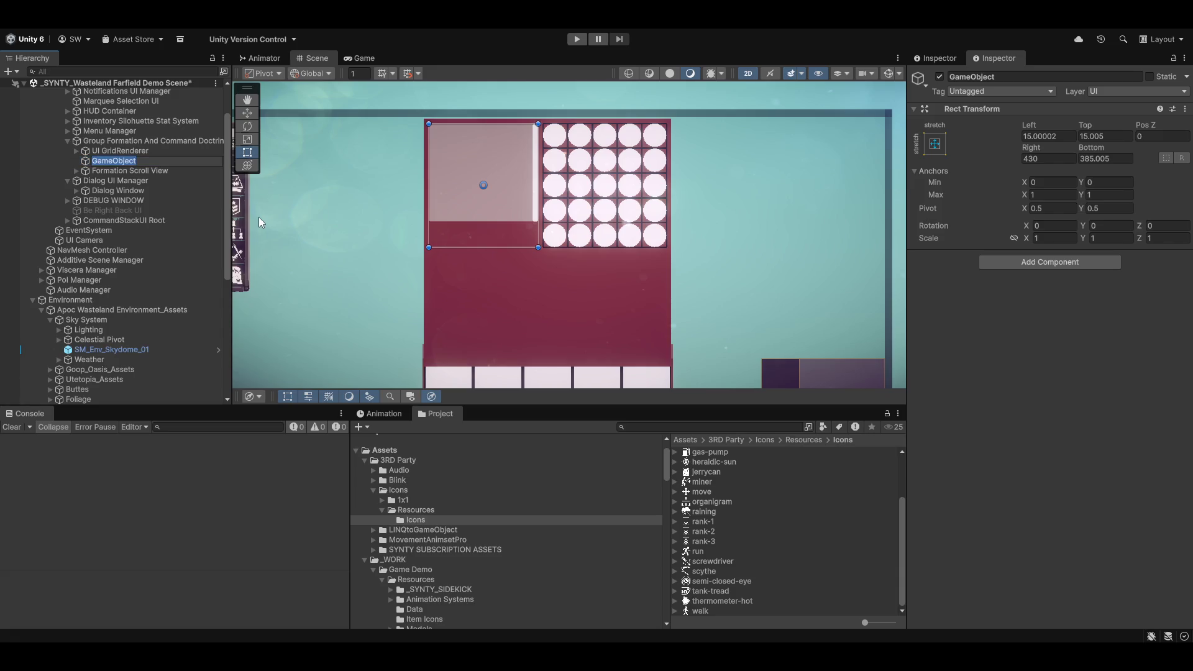
{"action": "key", "text": "BackSpace"}
{"action": "type", "text": "Formation "}
{"action": "type", "text": "List"}
{"action": "type", "text": "View C"}
{"action": "type", "text": "onjtainer"}
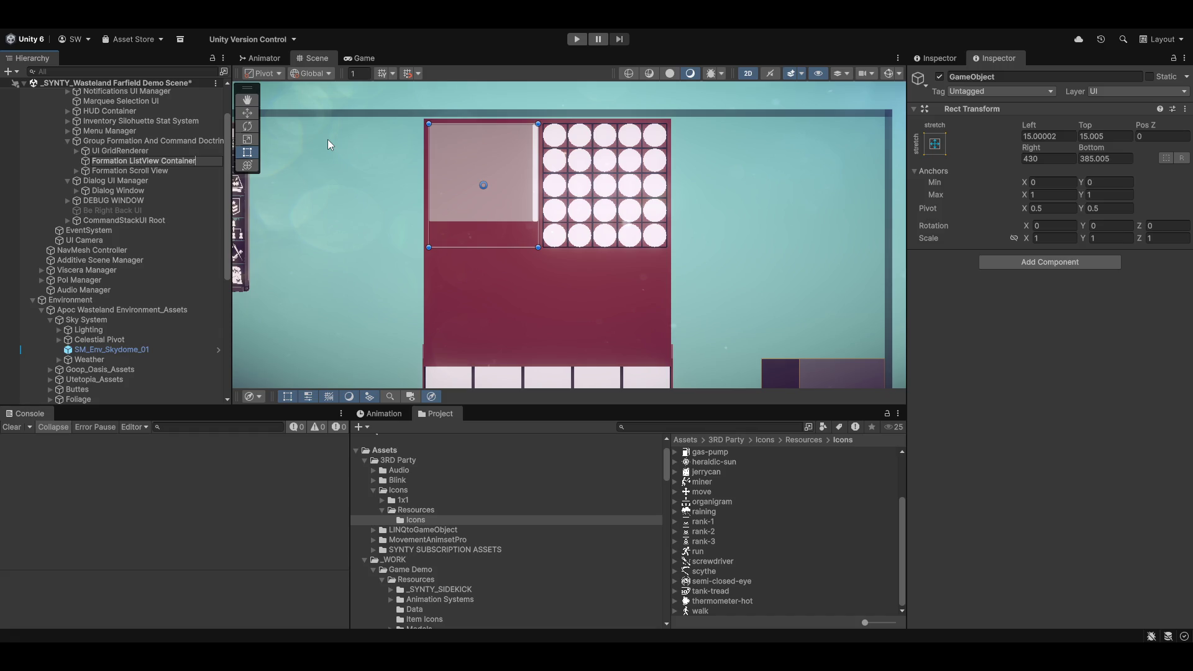
{"action": "key", "text": "Return"}
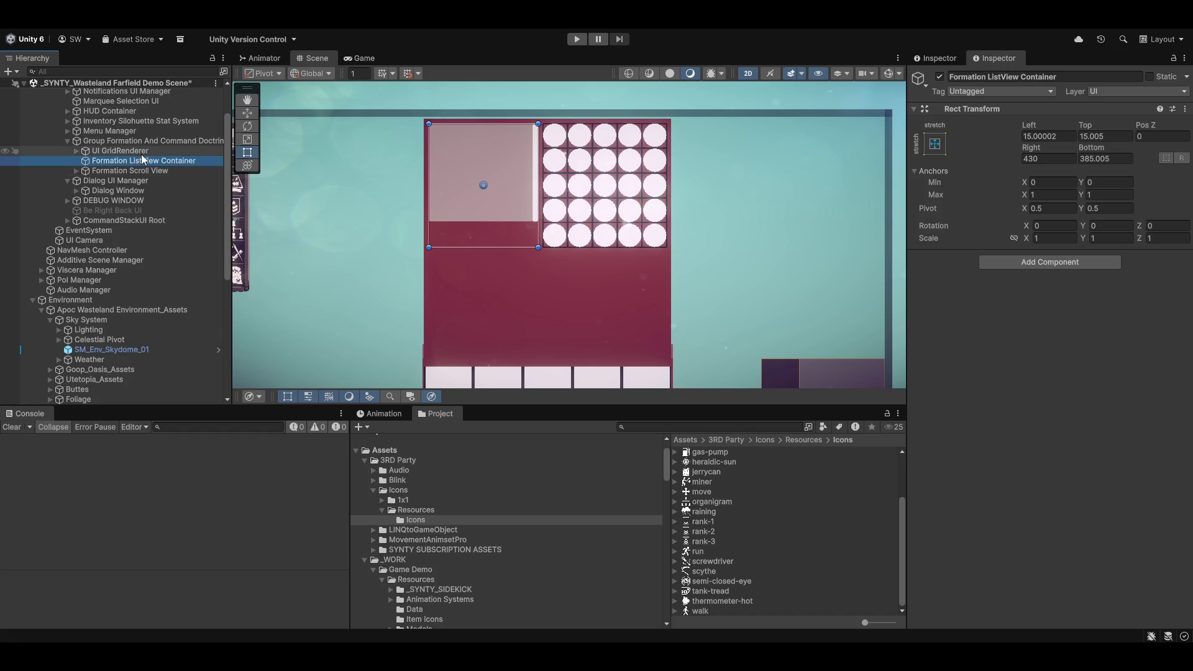
{"action": "left_click", "coordinate": [130, 172]}
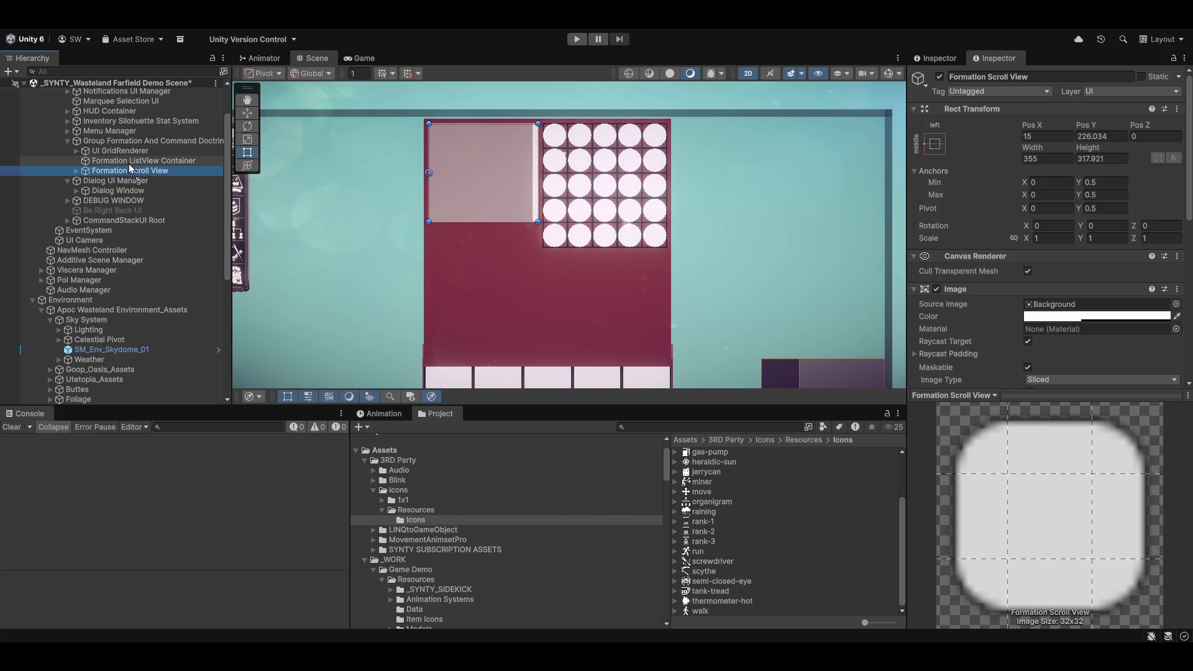
{"action": "left_click_drag", "start_coordinate": [128, 169], "coordinate": [121, 163]}
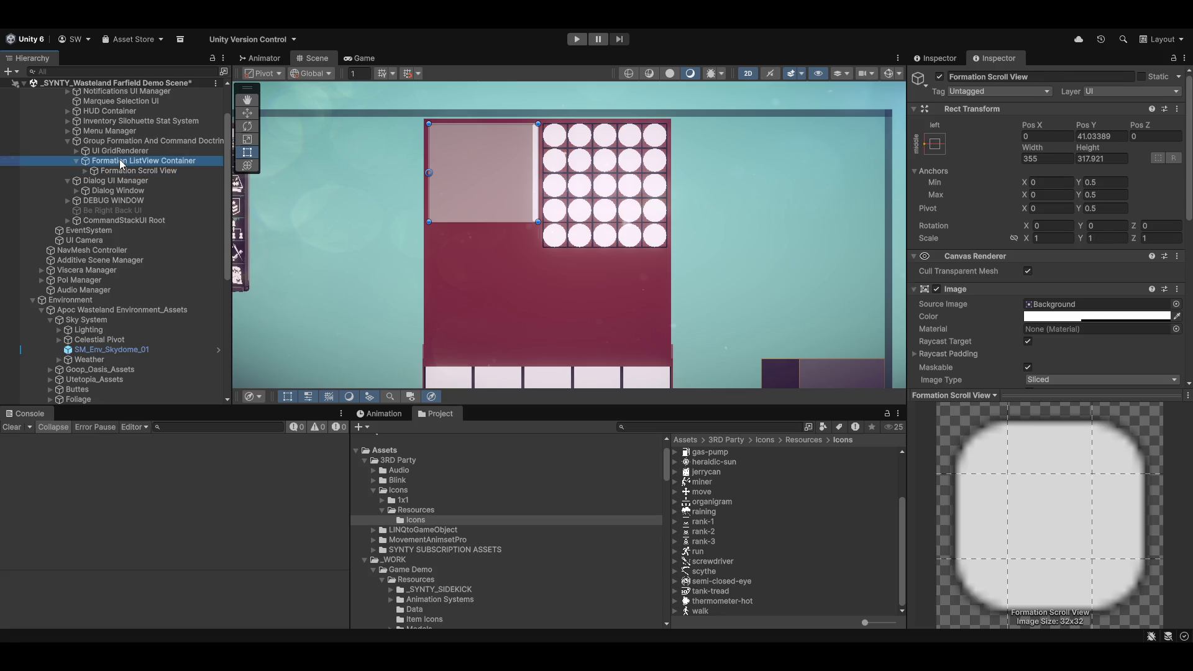
Step: Create an empty child under Formation ListView Container, anchor it bottom-stretch, and name it 'Button Container'
{"action": "right_click", "coordinate": [121, 163]}
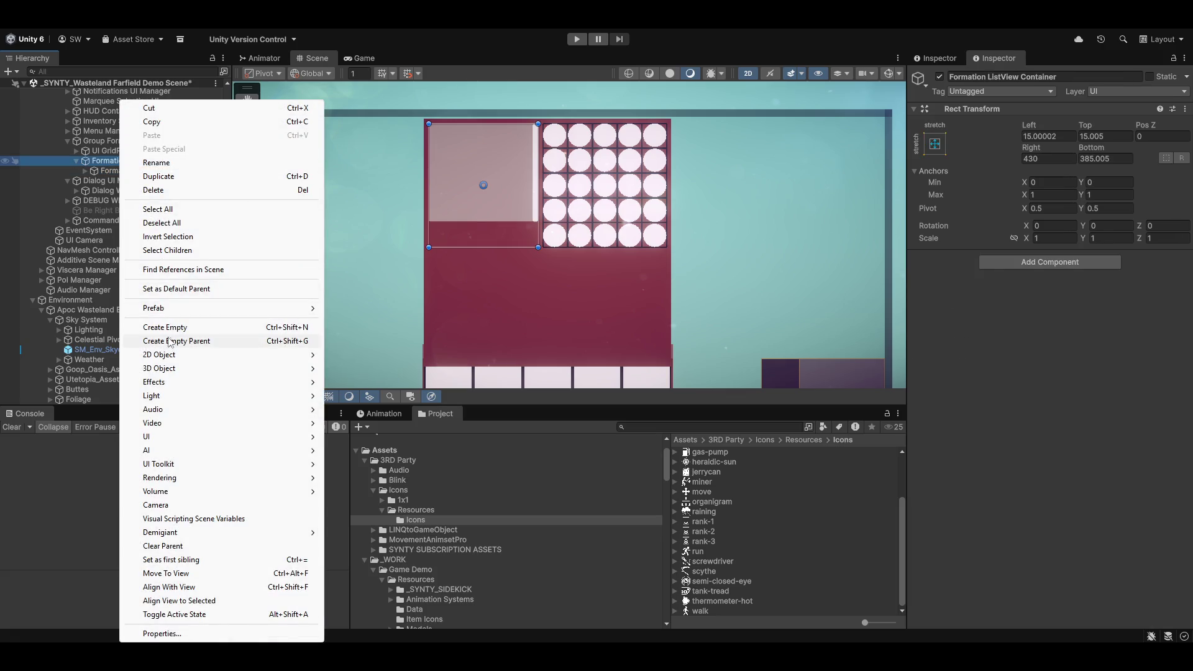
{"action": "left_click", "coordinate": [166, 327]}
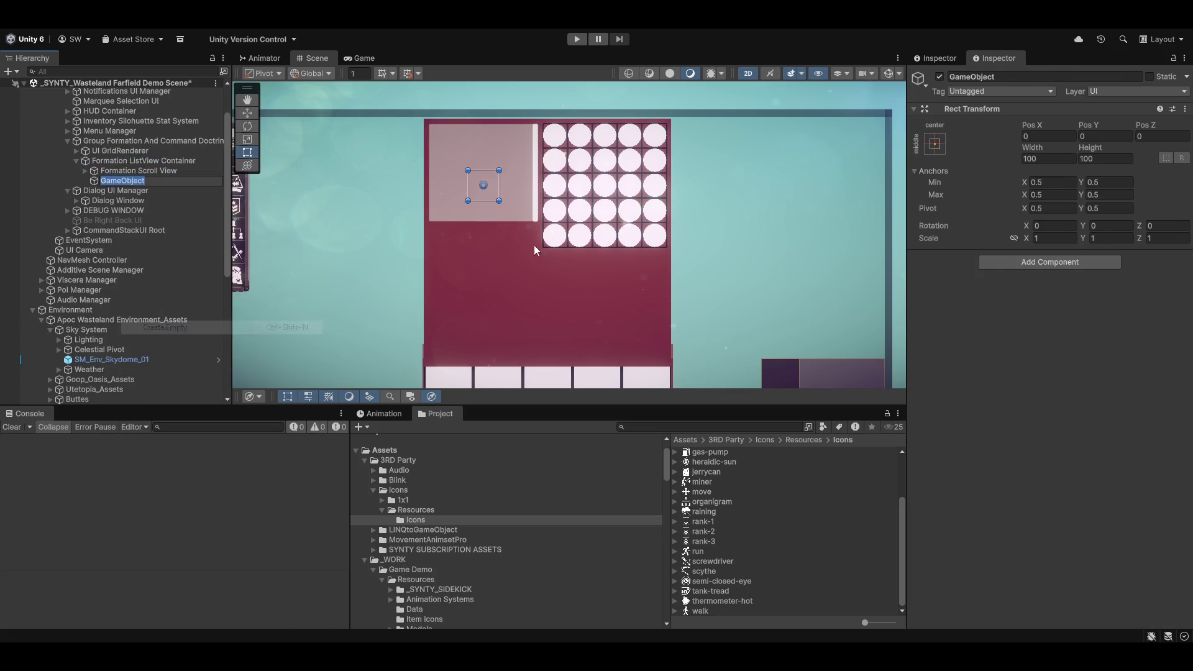
{"action": "left_click", "coordinate": [935, 144]}
{"action": "left_click", "coordinate": [1068, 294], "text": "alt"}
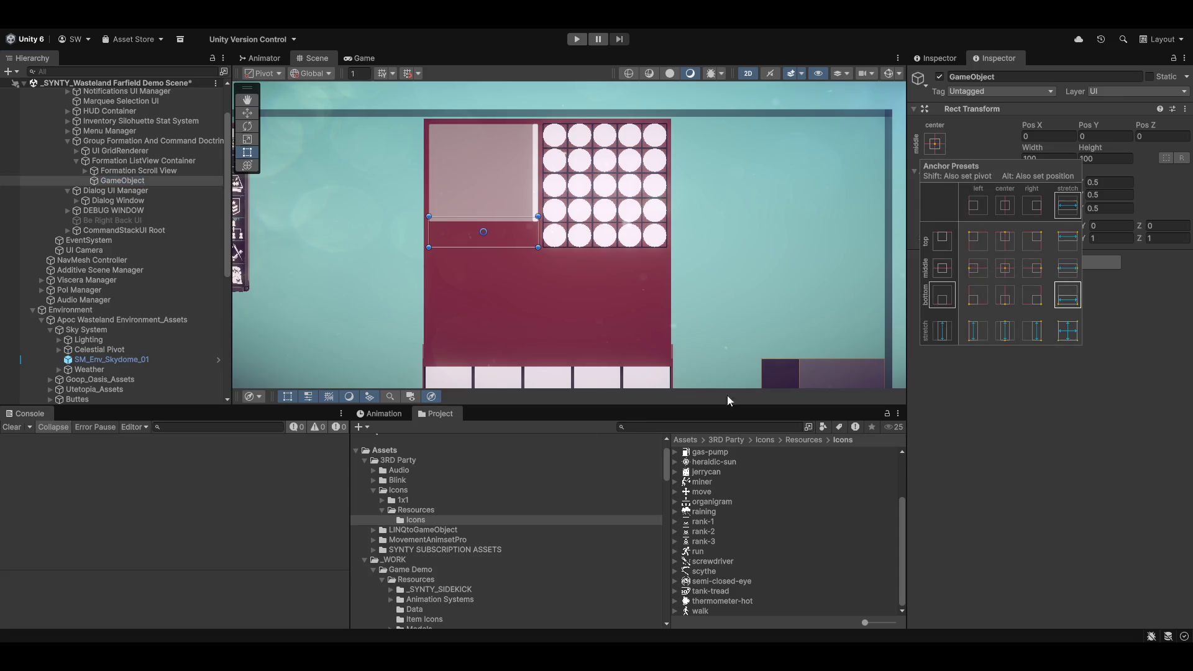
{"action": "left_click", "coordinate": [856, 79]}
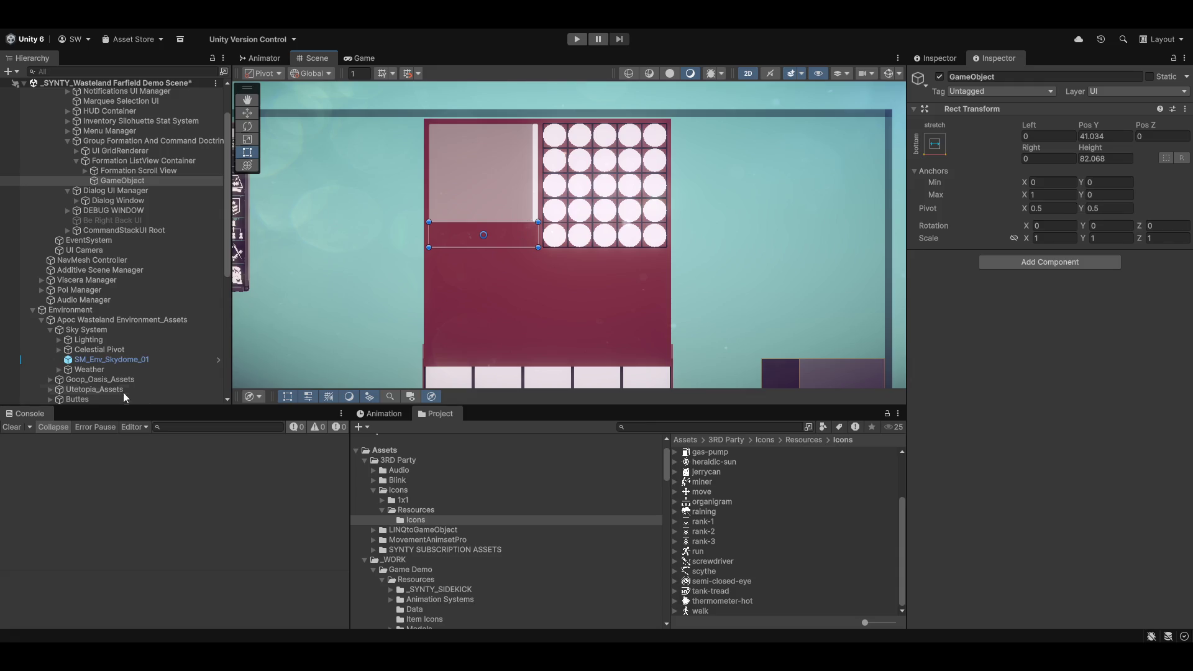
{"action": "left_click", "coordinate": [106, 183]}
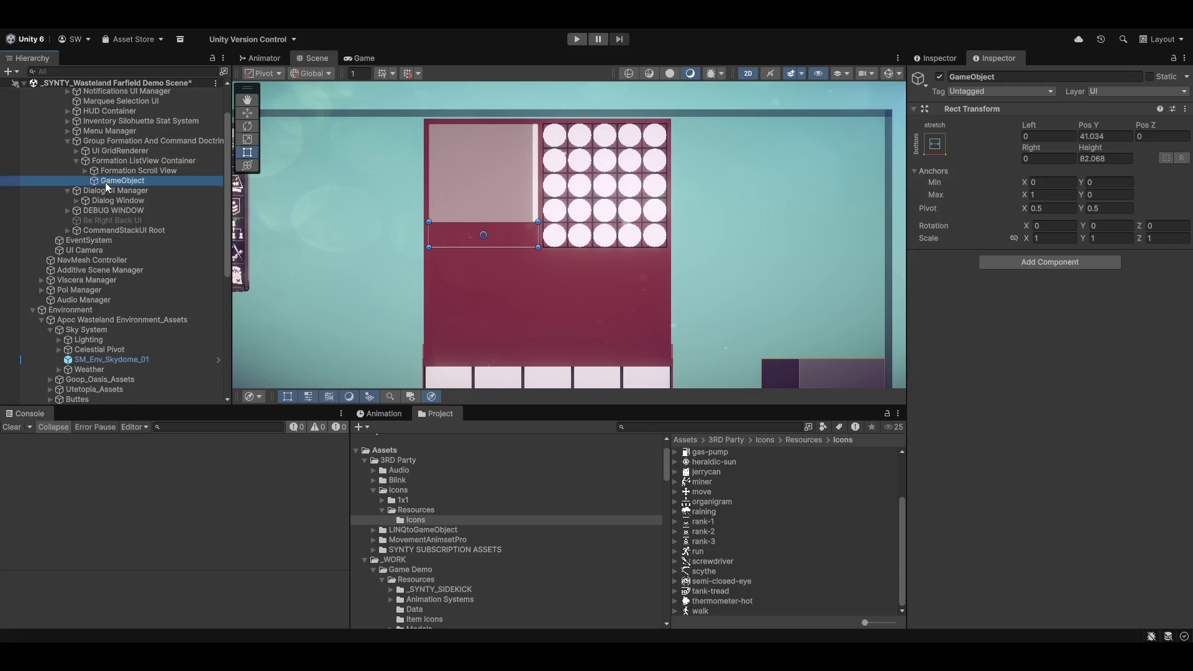
{"action": "left_click", "coordinate": [106, 182]}
{"action": "type", "text": "Button"}
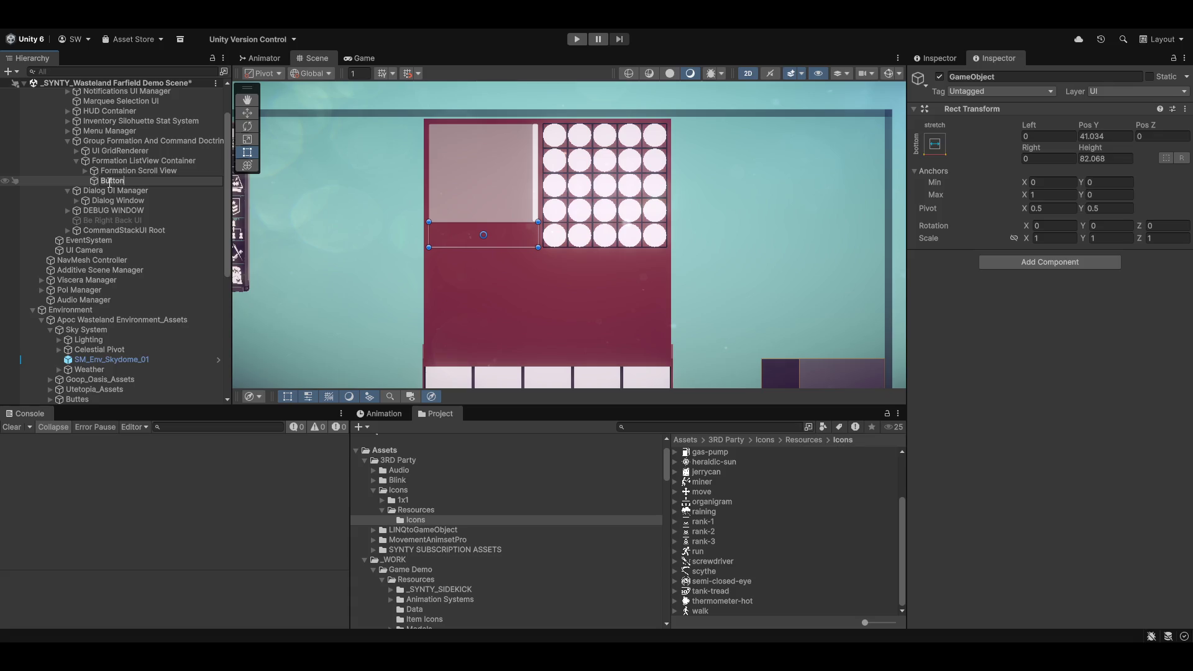
{"action": "type", "text": " Container"}
{"action": "key", "text": "Return"}
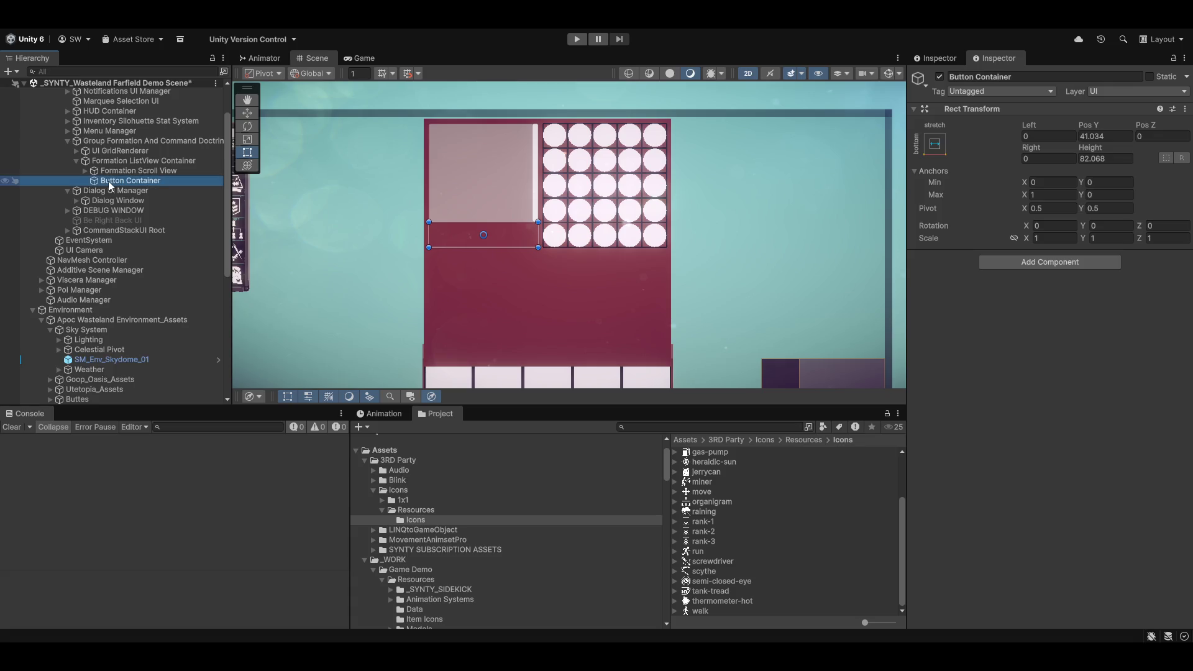
{"action": "scroll", "coordinate": [446, 256], "scroll_direction": "down", "scroll_amount": 6}
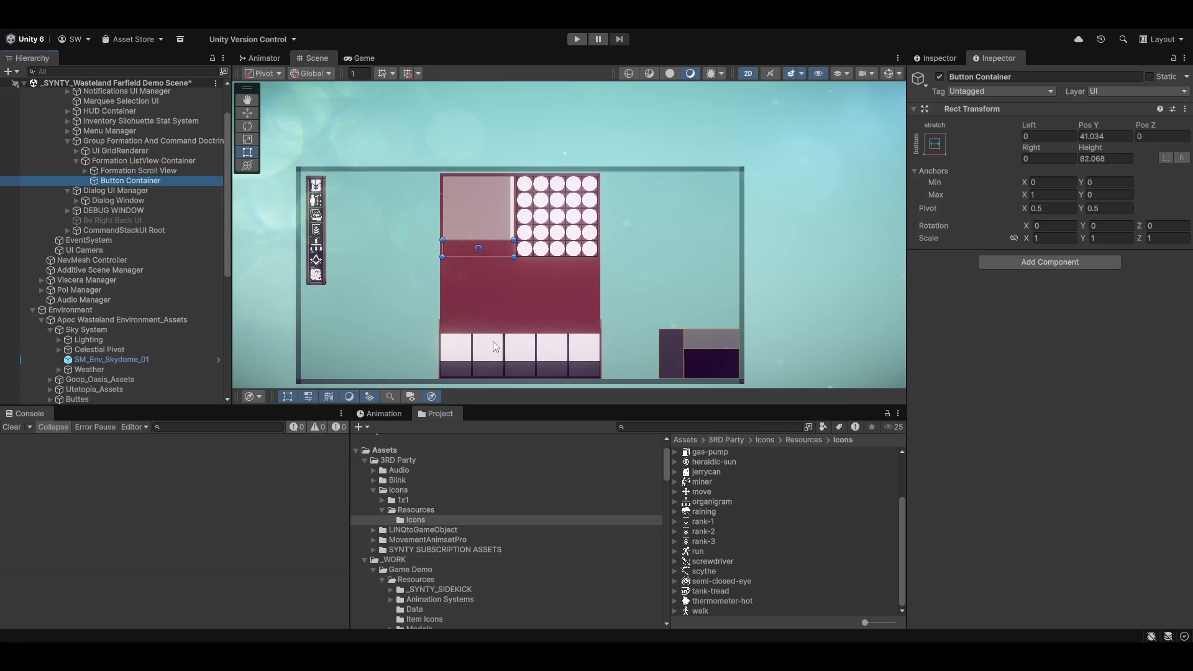
{"action": "scroll", "coordinate": [520, 295], "scroll_direction": "up", "scroll_amount": 6}
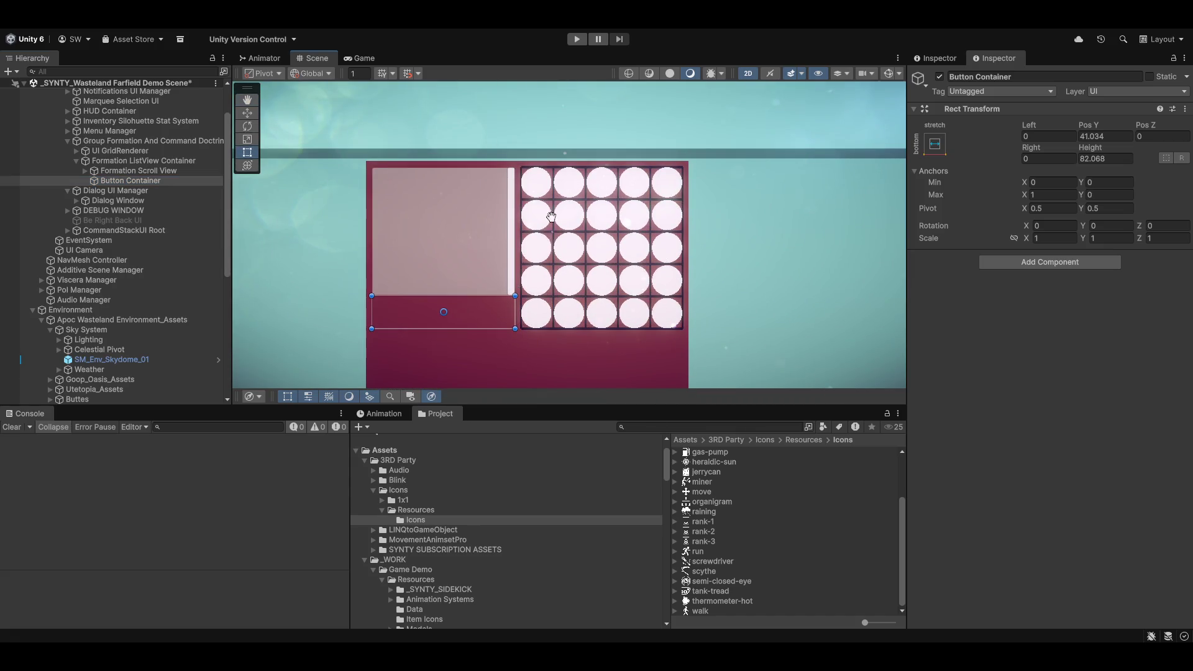
{"action": "left_click_drag", "start_coordinate": [504, 290], "coordinate": [511, 278]}
{"action": "left_click_drag", "start_coordinate": [544, 174], "coordinate": [548, 176]}
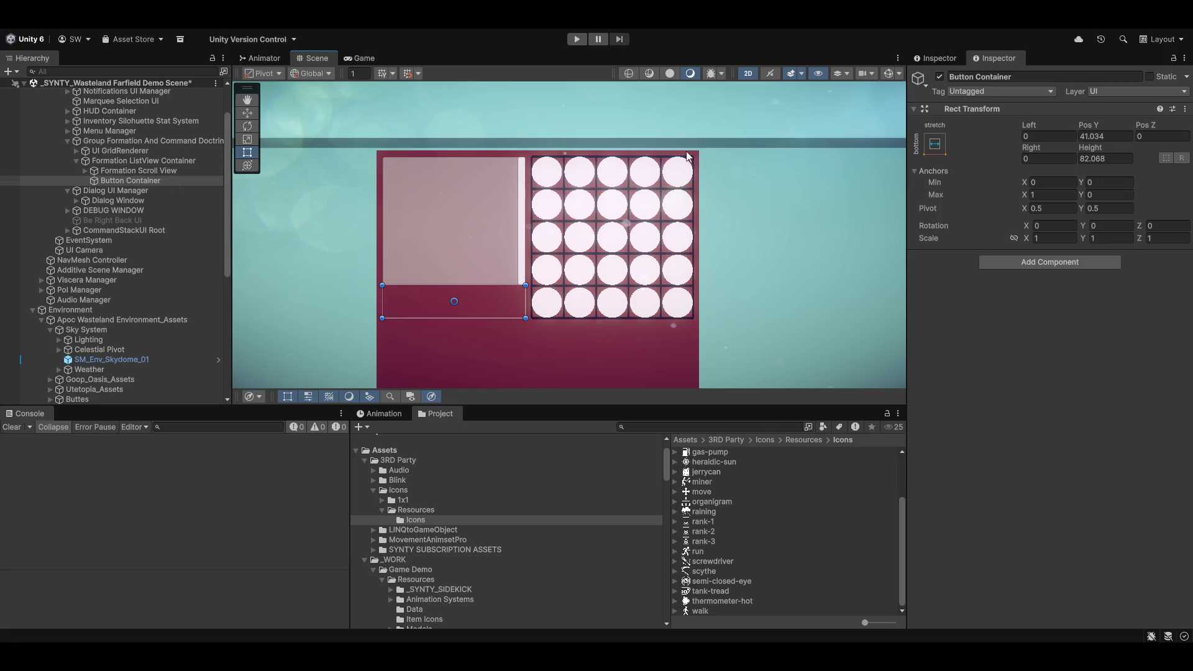
{"action": "scroll", "coordinate": [643, 207], "scroll_direction": "up", "scroll_amount": 3}
{"action": "scroll", "coordinate": [528, 326], "scroll_direction": "down", "scroll_amount": 4}
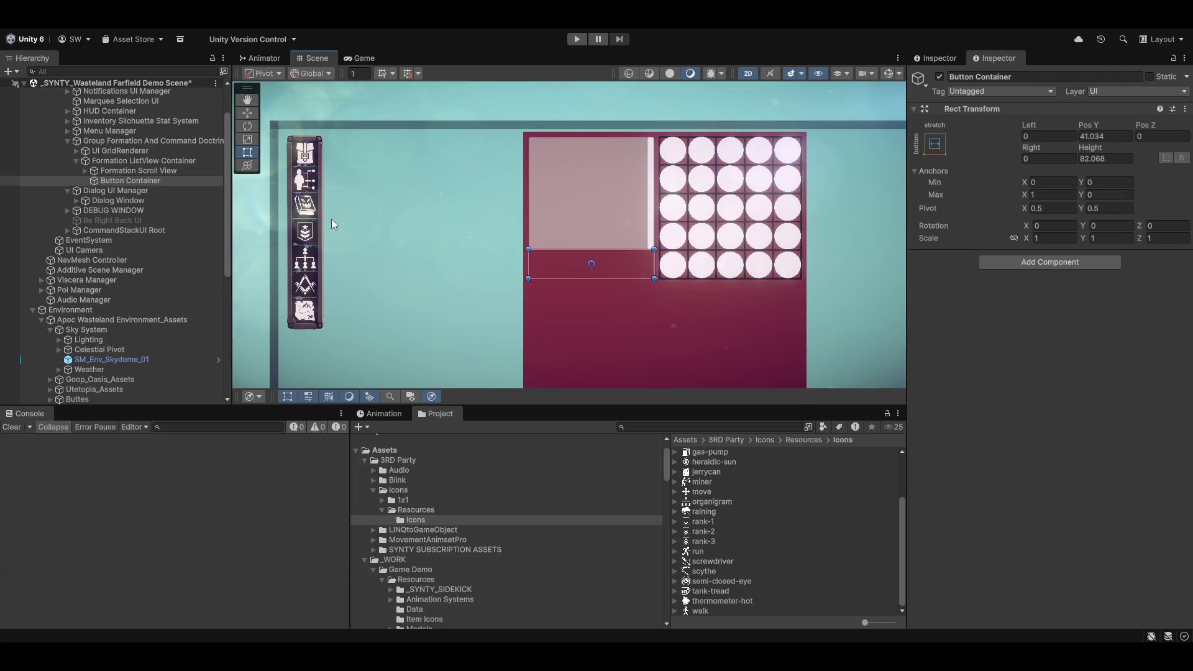
{"action": "left_click_drag", "start_coordinate": [663, 256], "coordinate": [658, 257]}
{"action": "scroll", "coordinate": [658, 257], "scroll_direction": "down", "scroll_amount": 3}
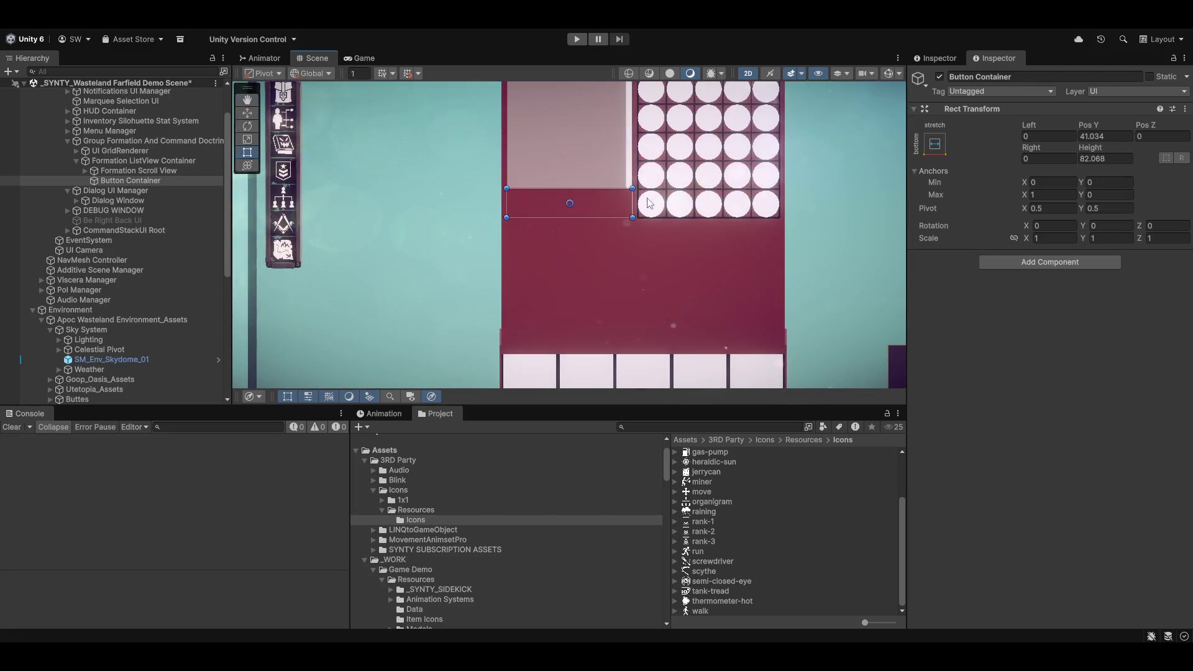
{"action": "left_click_drag", "start_coordinate": [728, 317], "coordinate": [719, 323]}
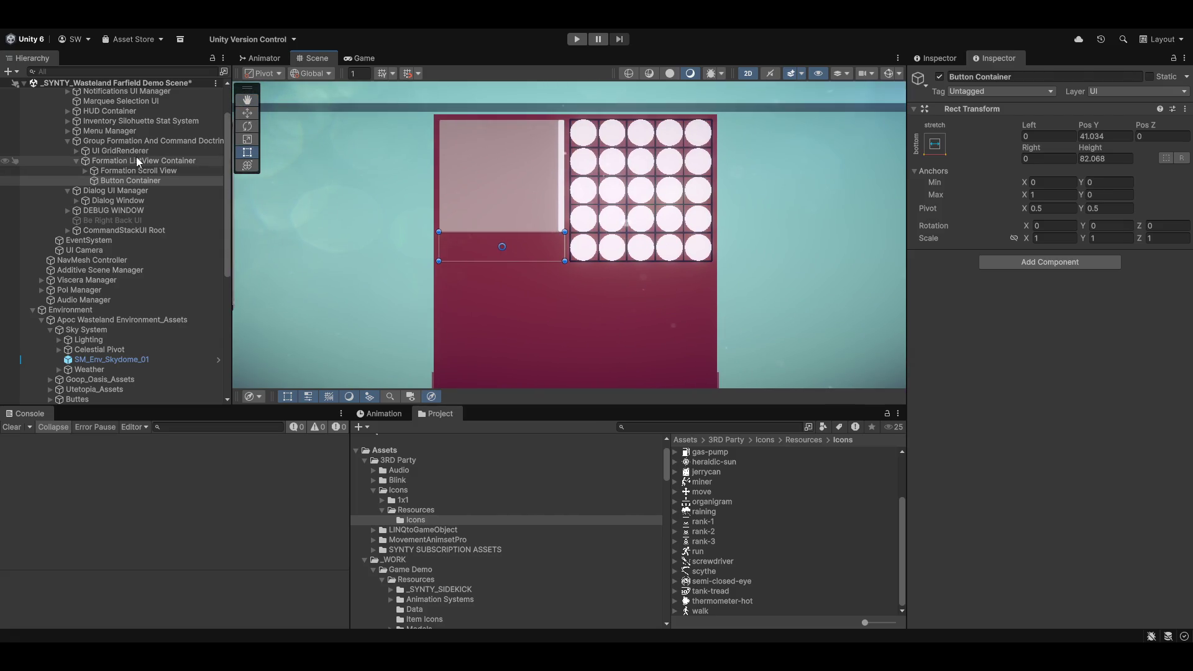
{"action": "scroll", "coordinate": [721, 224], "scroll_direction": "up", "scroll_amount": 2}
{"action": "scroll", "coordinate": [613, 251], "scroll_direction": "up", "scroll_amount": 10}
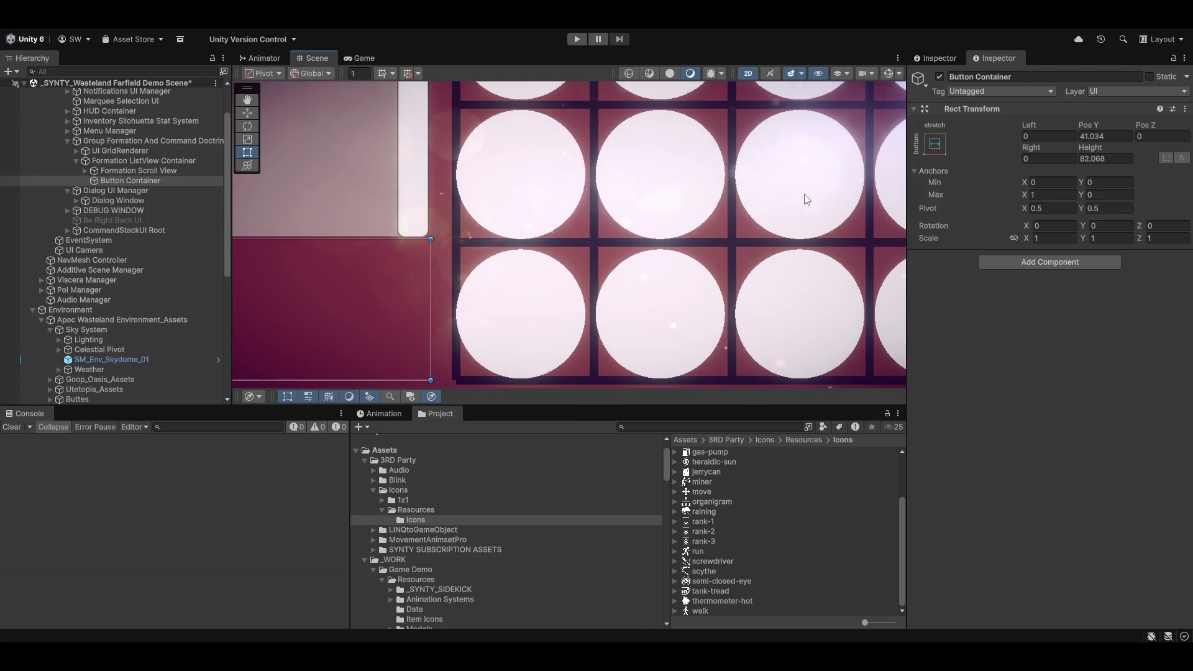
{"action": "scroll", "coordinate": [804, 197], "scroll_direction": "down", "scroll_amount": 5}
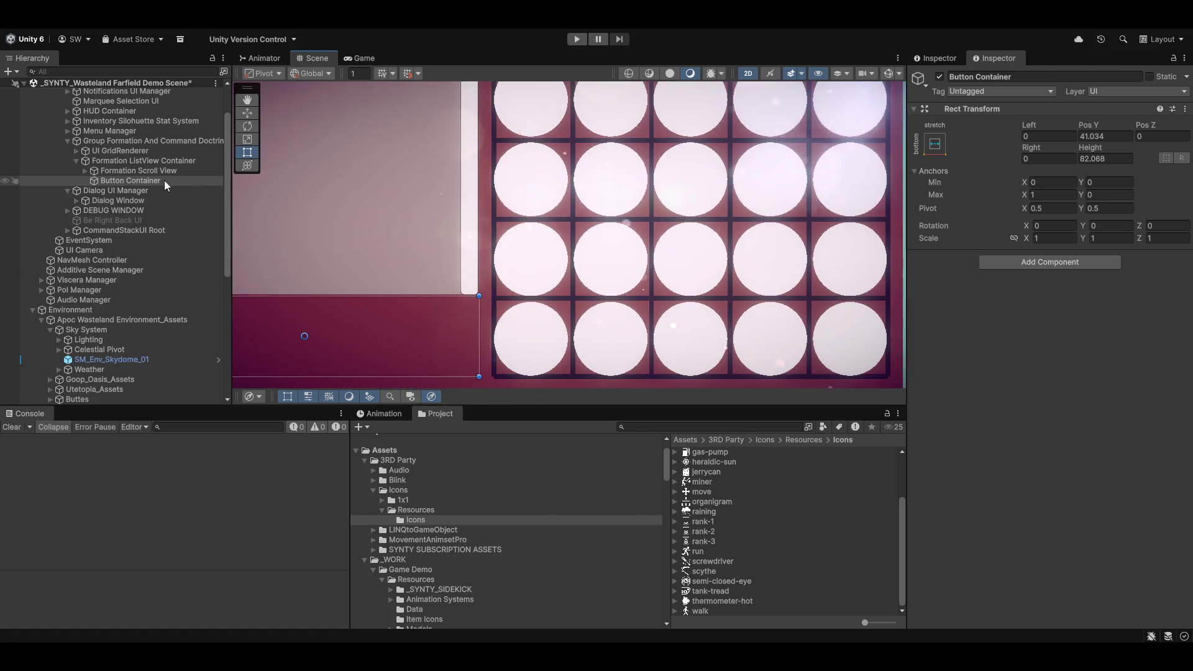
{"action": "left_click", "coordinate": [533, 173]}
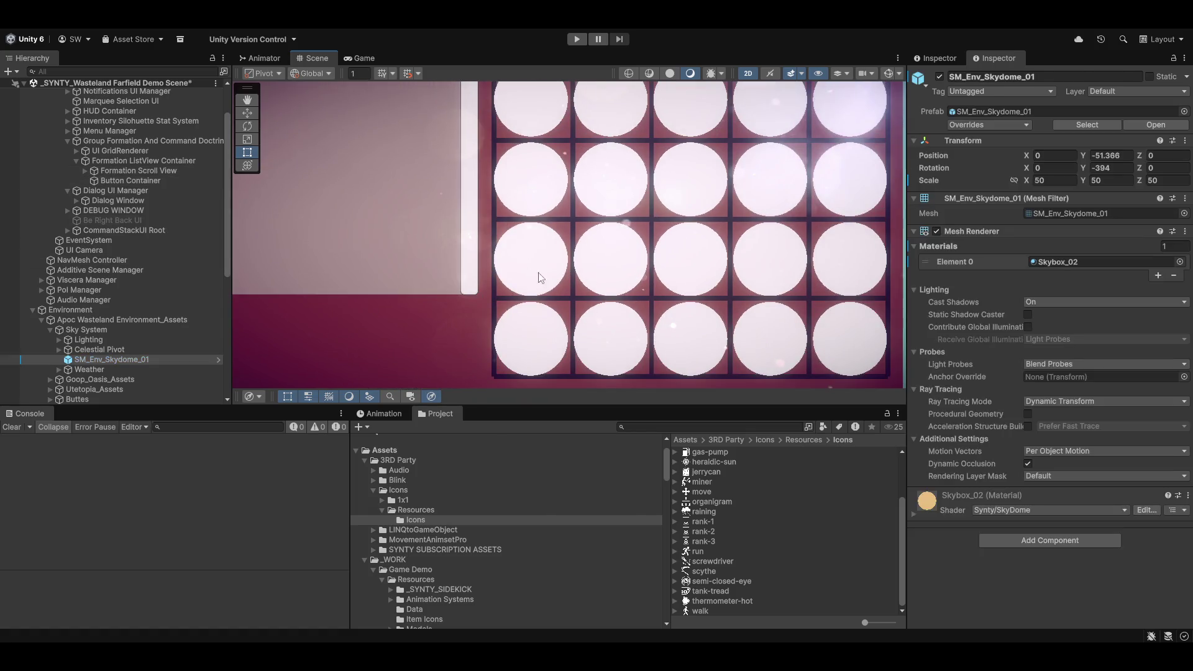
{"action": "scroll", "coordinate": [737, 253], "scroll_direction": "down", "scroll_amount": 3}
Step: Select UI GridRenderer and frame it in the Scene view
{"action": "left_click", "coordinate": [111, 152]}
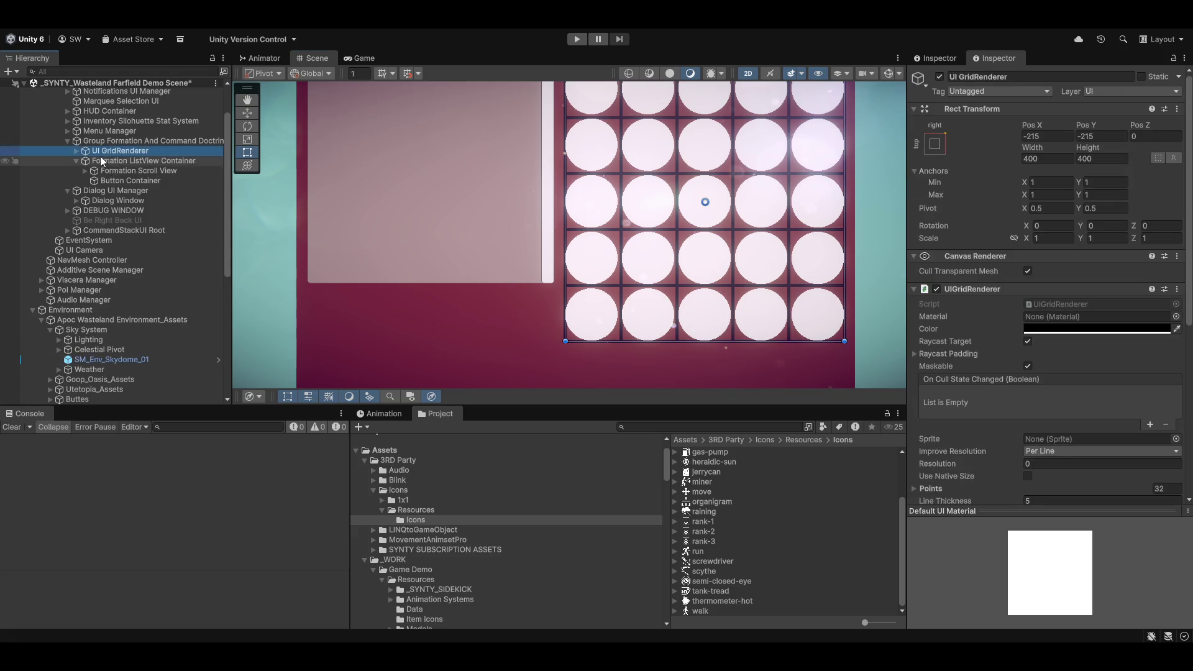
{"action": "key", "text": "f"}
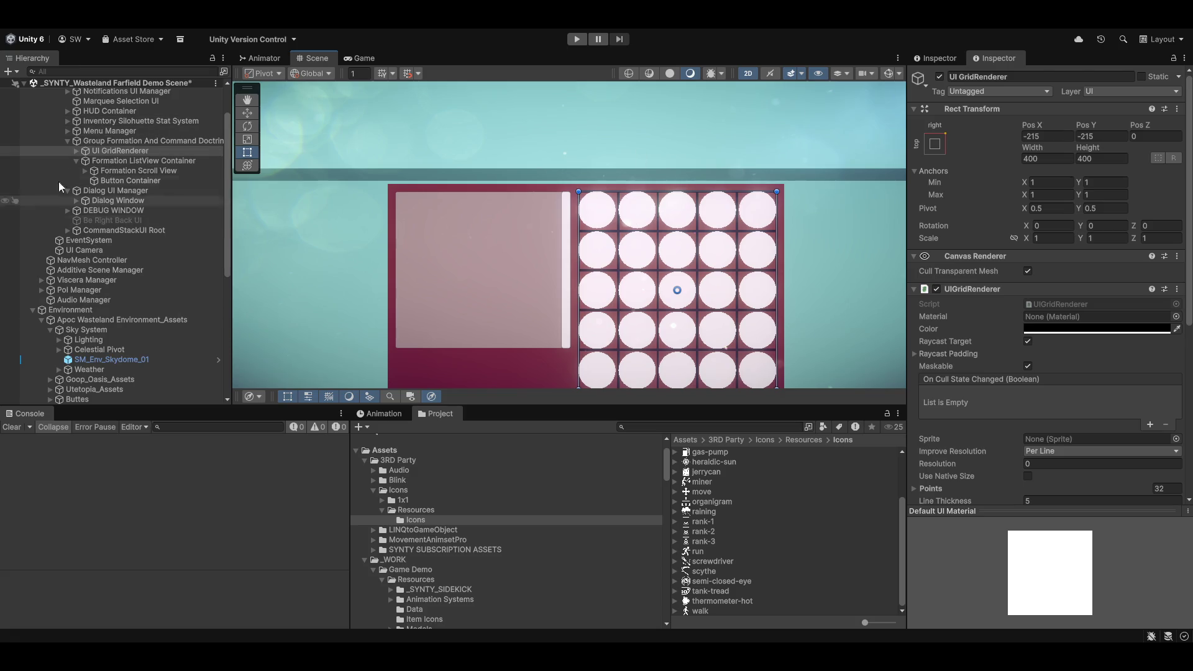
{"action": "left_click", "coordinate": [143, 142]}
{"action": "key", "text": "Down"}
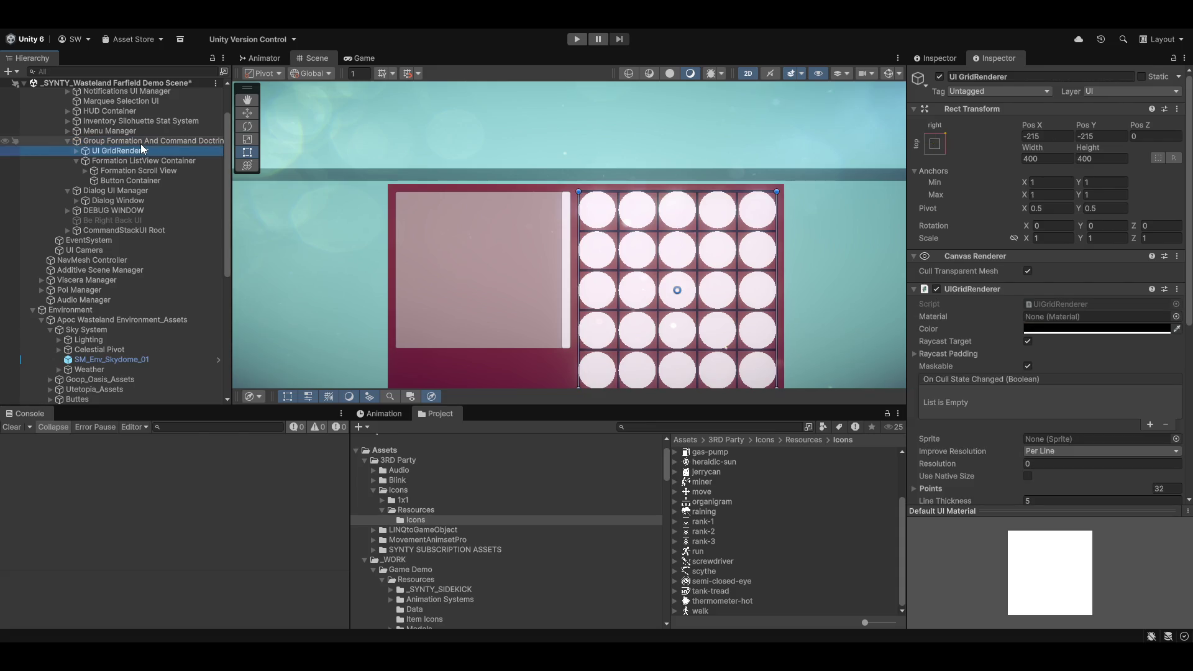
Step: Disable the UIGridRenderer component and expand its UI Circle children in the Hierarchy
{"action": "left_click", "coordinate": [935, 289]}
{"action": "scroll", "coordinate": [759, 220], "scroll_direction": "down", "scroll_amount": 3}
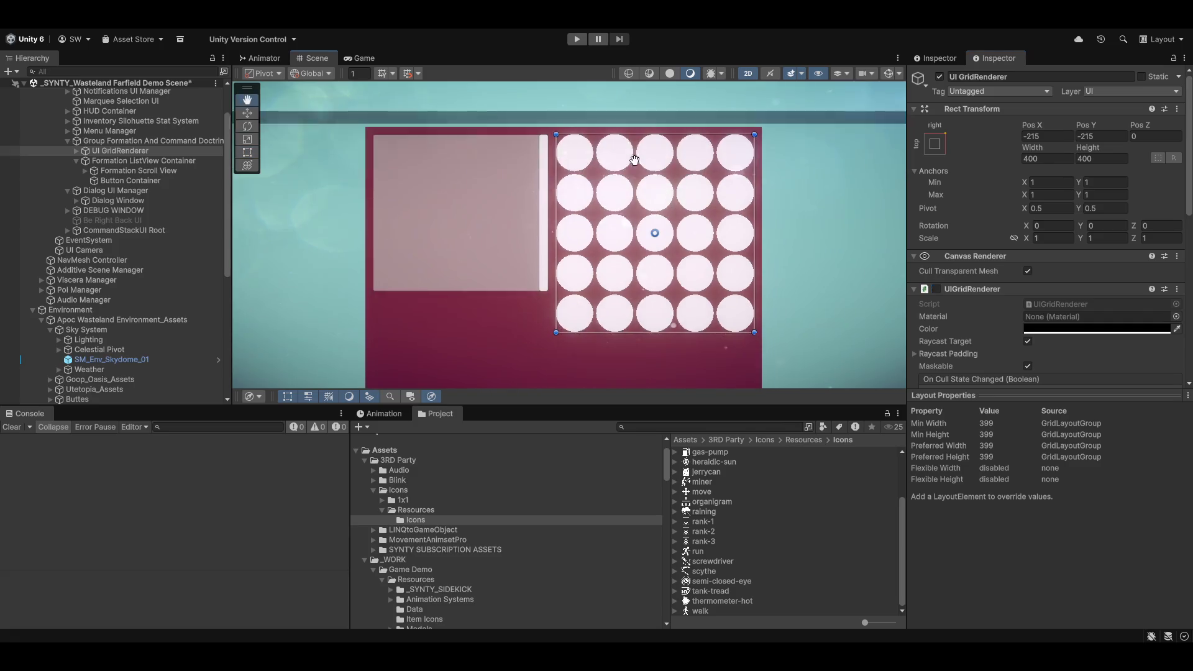
{"action": "scroll", "coordinate": [760, 221], "scroll_direction": "right", "scroll_amount": 2}
{"action": "scroll", "coordinate": [733, 241], "scroll_direction": "up", "scroll_amount": 4}
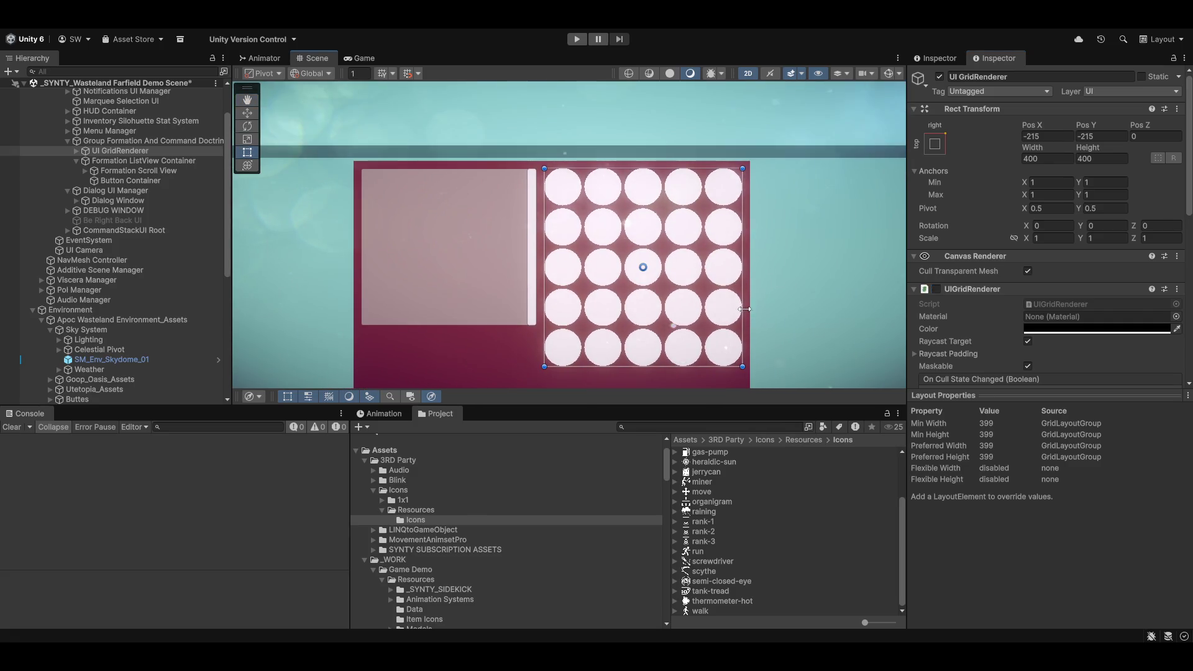
{"action": "left_click", "coordinate": [76, 151]}
Step: Select all 25 UI Circles and set their colour to black (000000)
{"action": "left_click", "coordinate": [100, 160]}
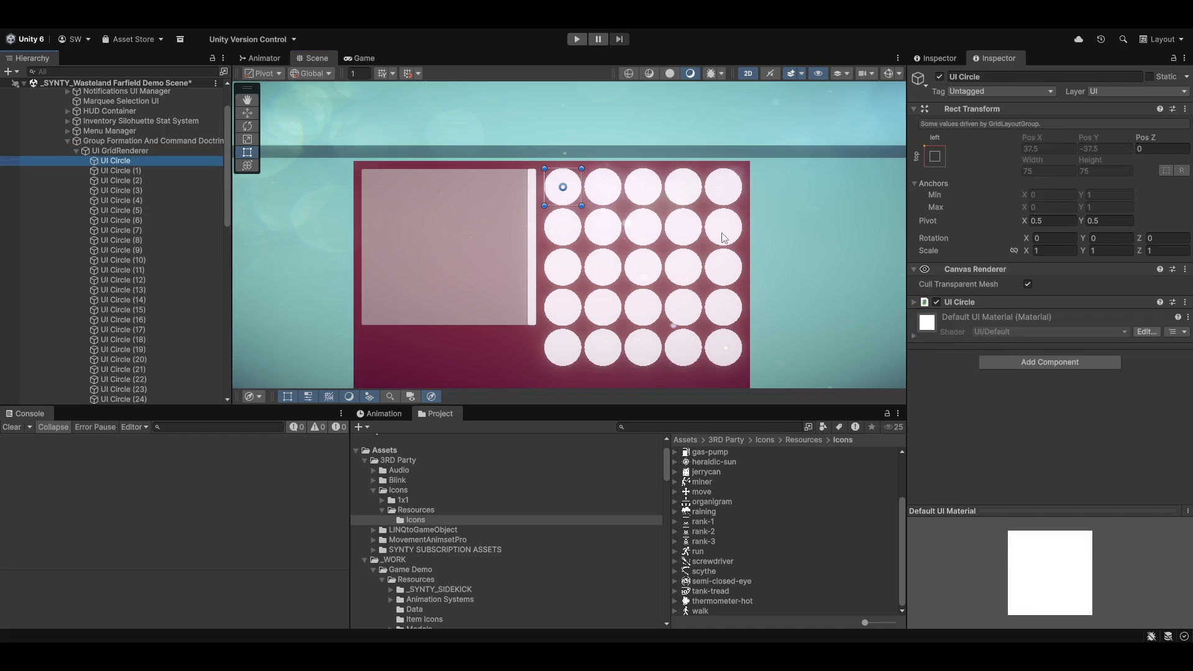
{"action": "scroll", "coordinate": [714, 255], "scroll_direction": "right", "scroll_amount": 2}
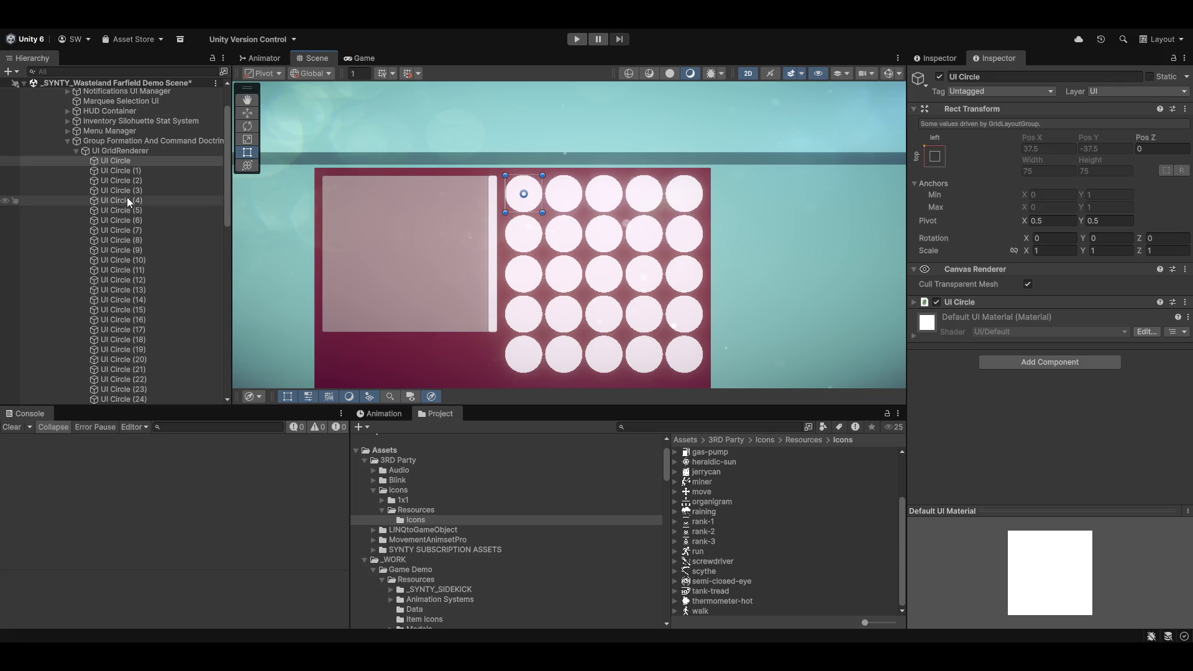
{"action": "scroll", "coordinate": [125, 250], "scroll_direction": "down", "scroll_amount": 5}
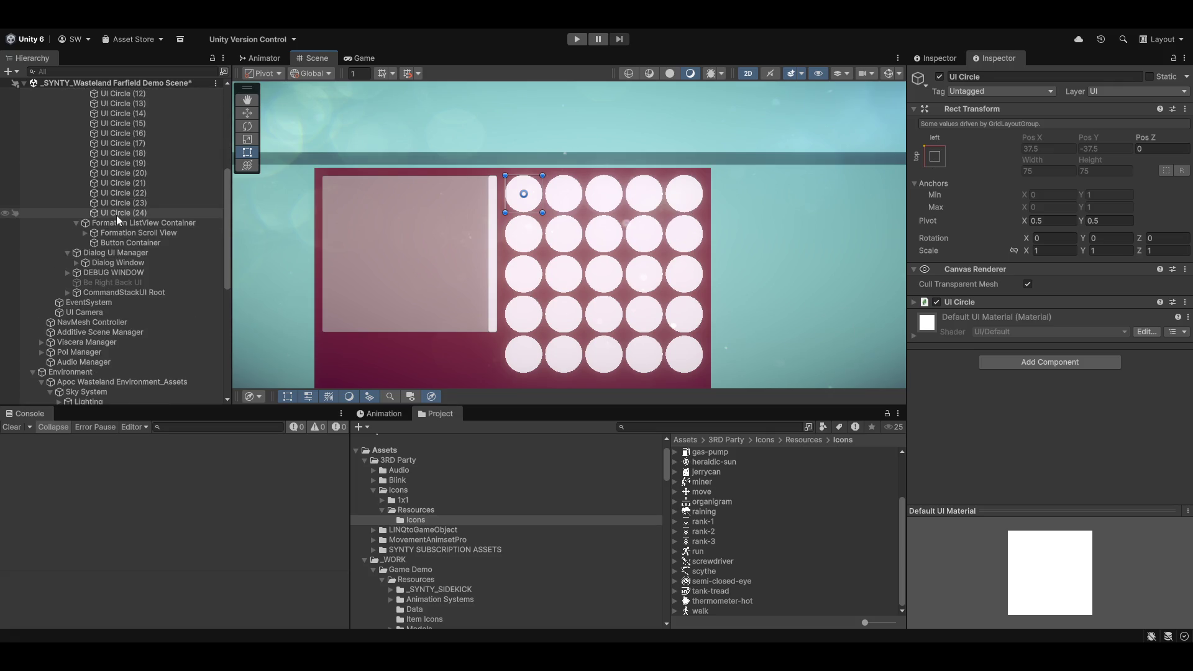
{"action": "left_click", "coordinate": [117, 212], "text": "shift"}
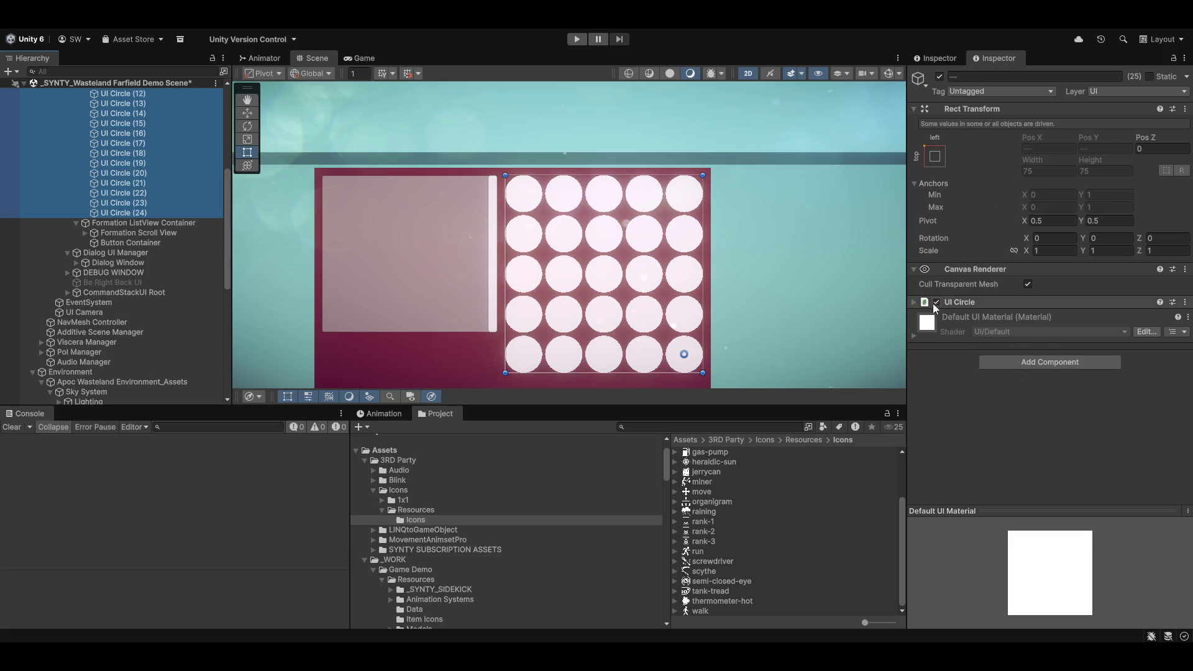
{"action": "left_click", "coordinate": [917, 302]}
{"action": "scroll", "coordinate": [1045, 313], "scroll_direction": "down", "scroll_amount": 2}
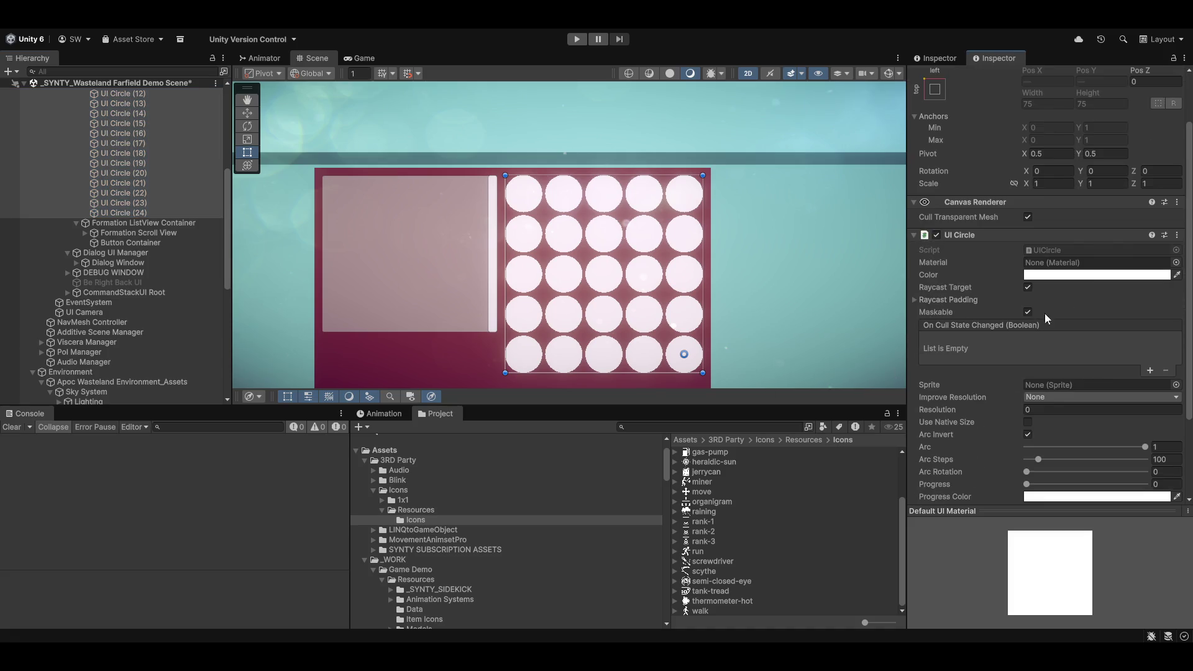
{"action": "left_click", "coordinate": [1082, 275]}
{"action": "left_click", "coordinate": [1115, 528]}
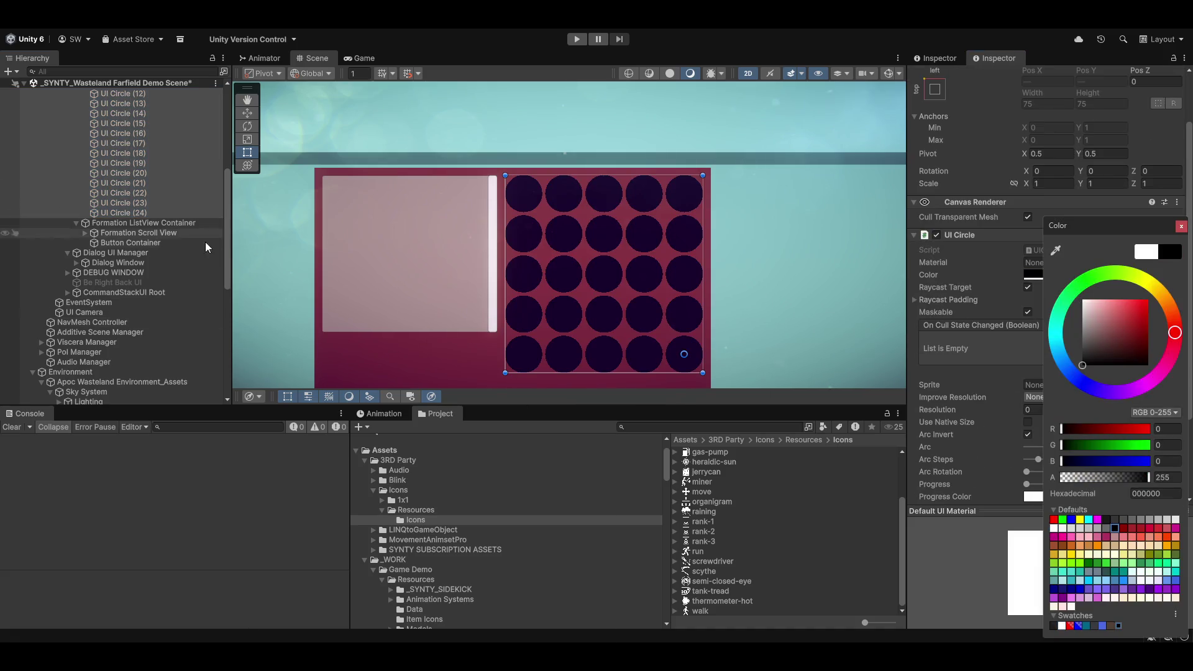
Step: Delete UI Circle (1) through UI Circle (24), keeping only the first circle
{"action": "scroll", "coordinate": [56, 248], "scroll_direction": "up", "scroll_amount": 8}
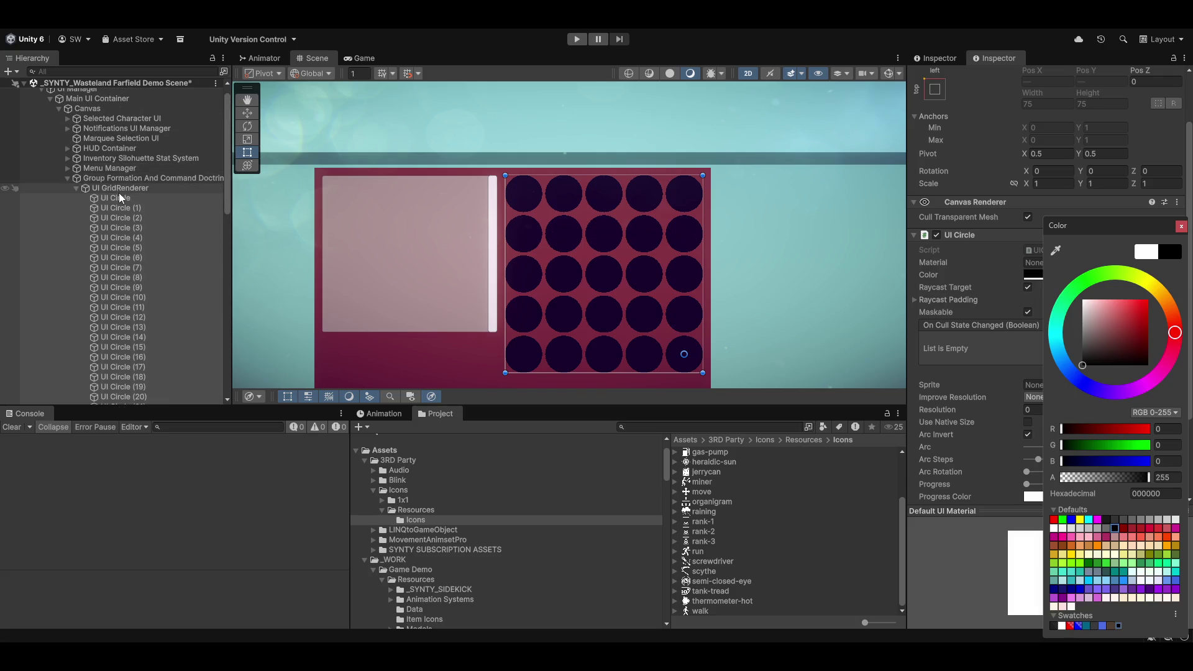
{"action": "left_click", "coordinate": [112, 198]}
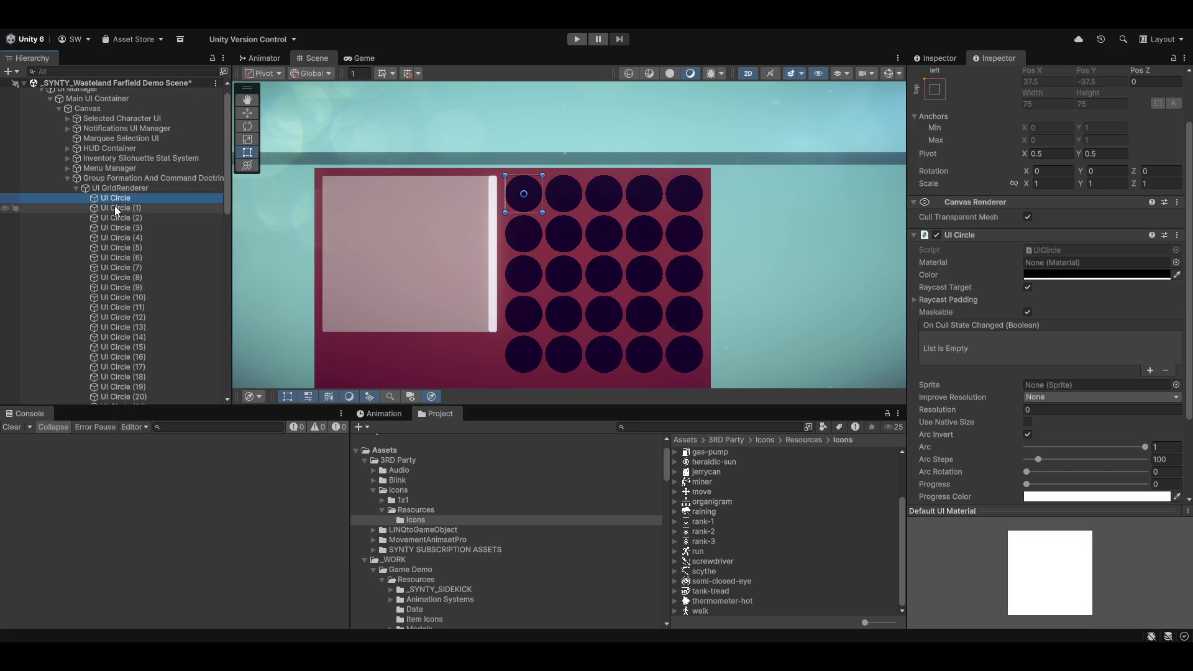
{"action": "left_click", "coordinate": [114, 207]}
{"action": "scroll", "coordinate": [167, 248], "scroll_direction": "down", "scroll_amount": 6}
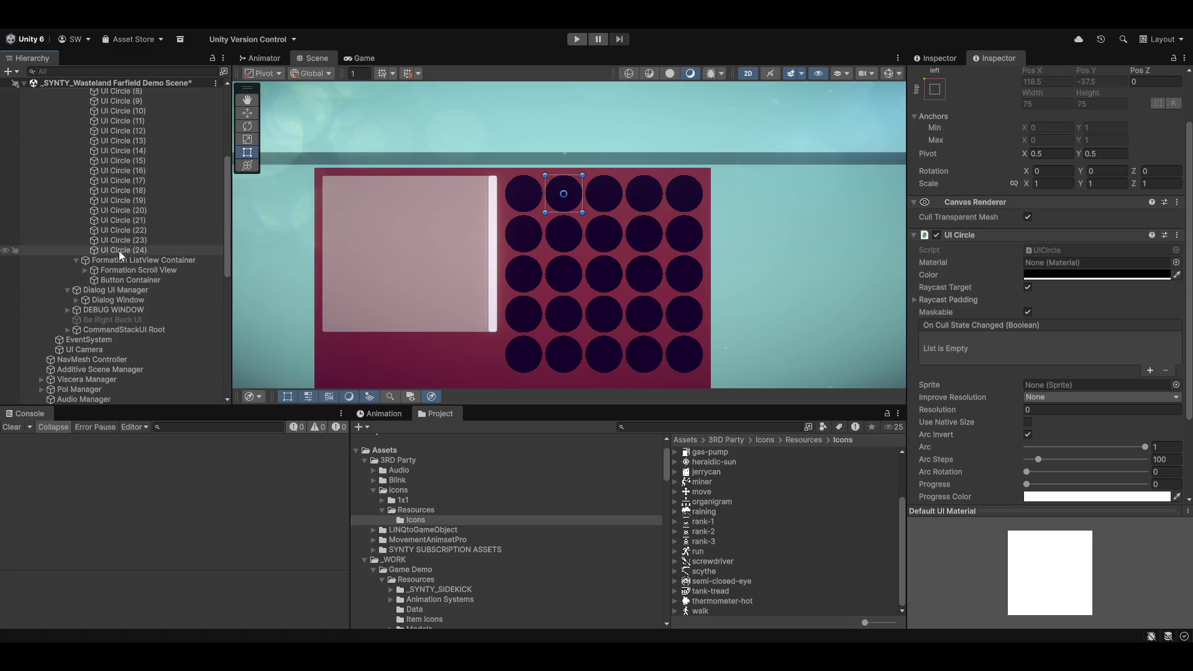
{"action": "left_click", "coordinate": [118, 251], "text": "shift"}
{"action": "key", "text": "Delete"}
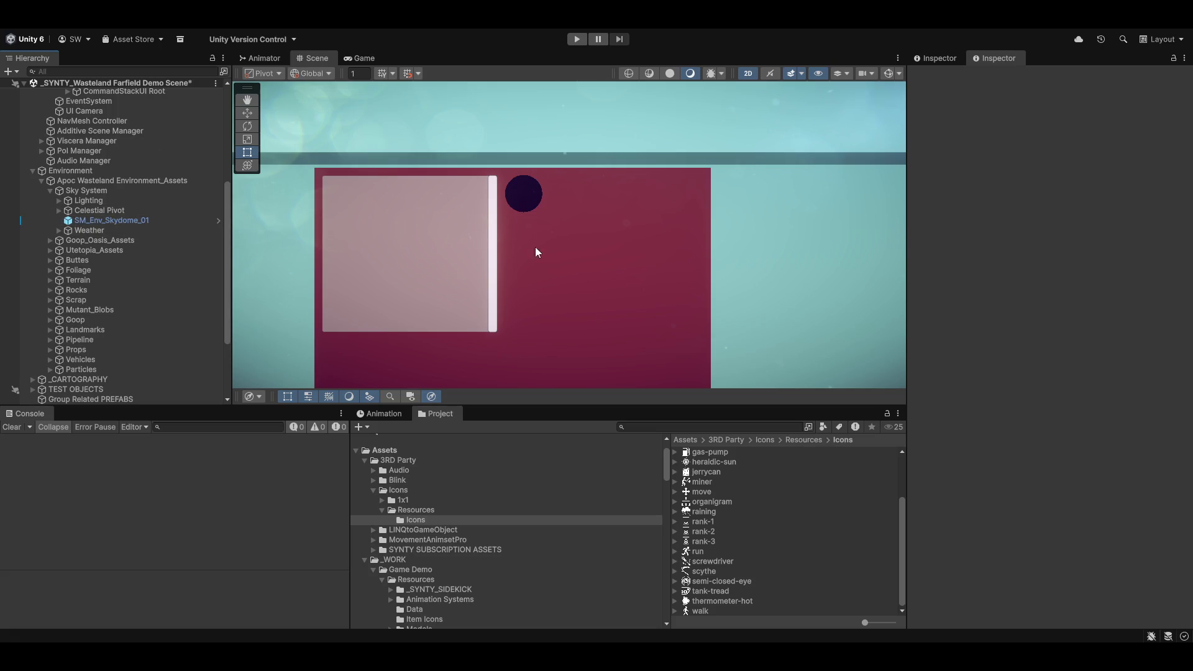
{"action": "scroll", "coordinate": [86, 234], "scroll_direction": "up", "scroll_amount": 3}
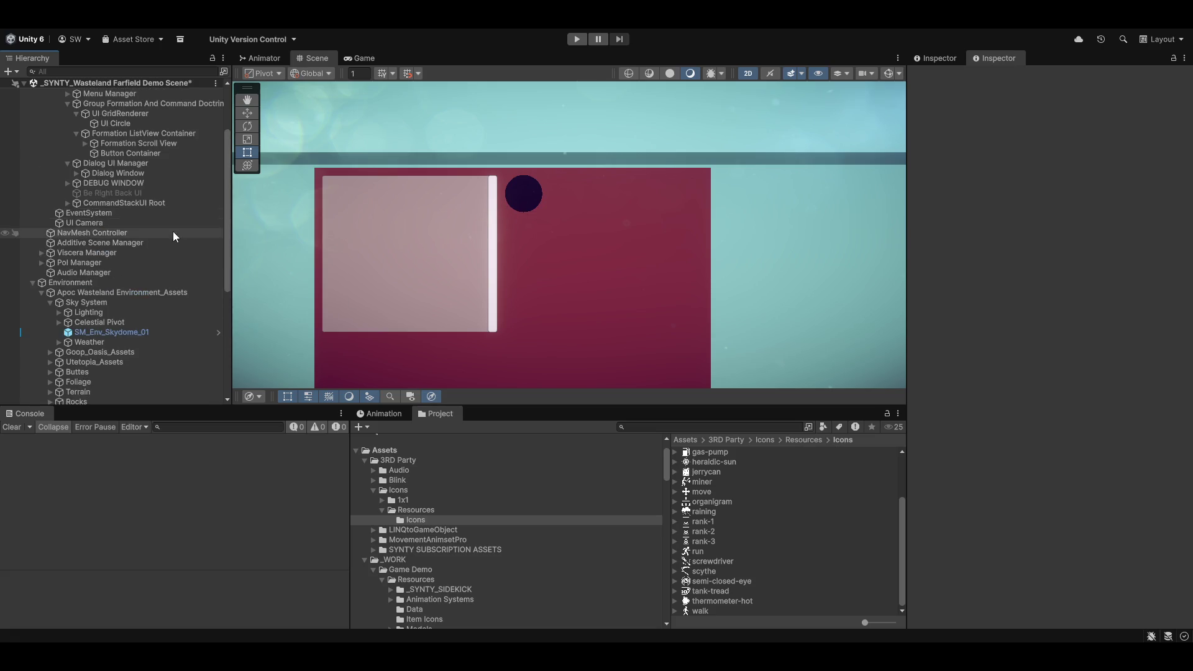
Step: Turn on UI gizmos and select the remaining dark UI Circle in the Scene view
{"action": "scroll", "coordinate": [172, 231], "scroll_direction": "down", "scroll_amount": 3}
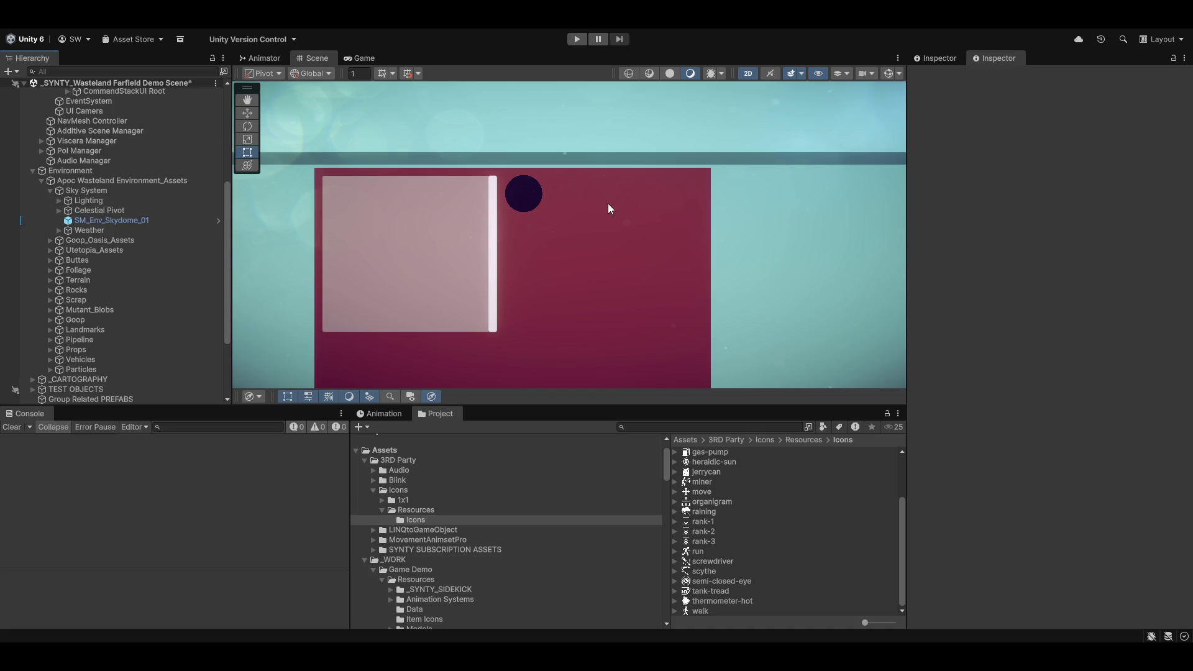
{"action": "left_click", "coordinate": [539, 187]}
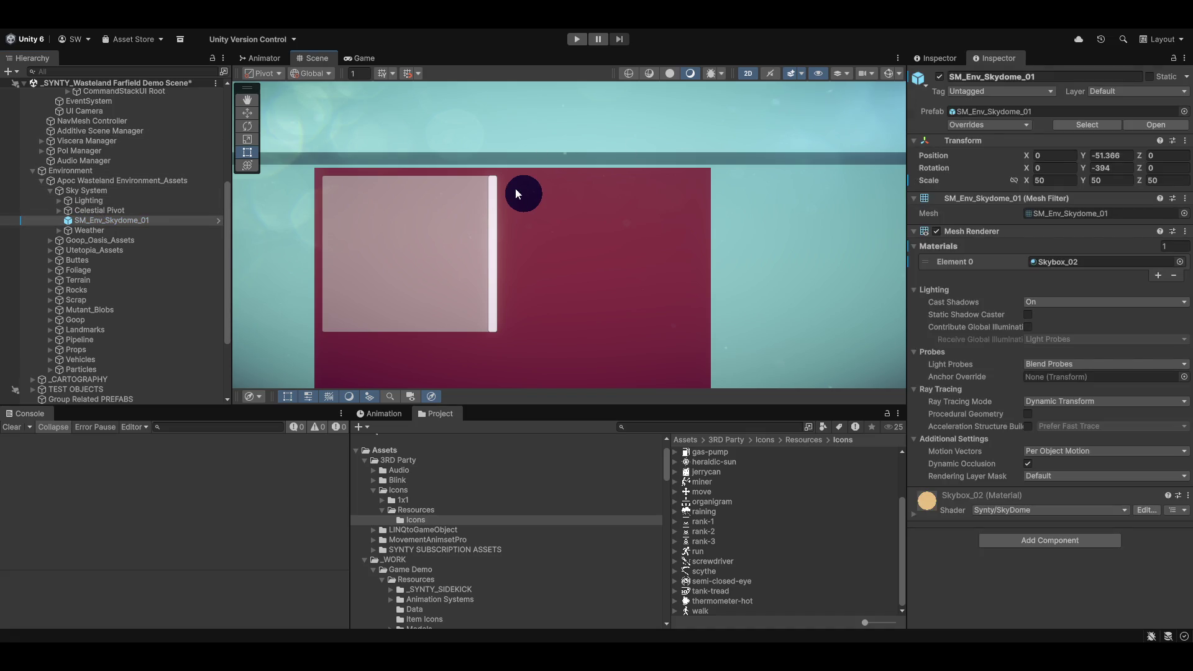
{"action": "left_click", "coordinate": [886, 72]}
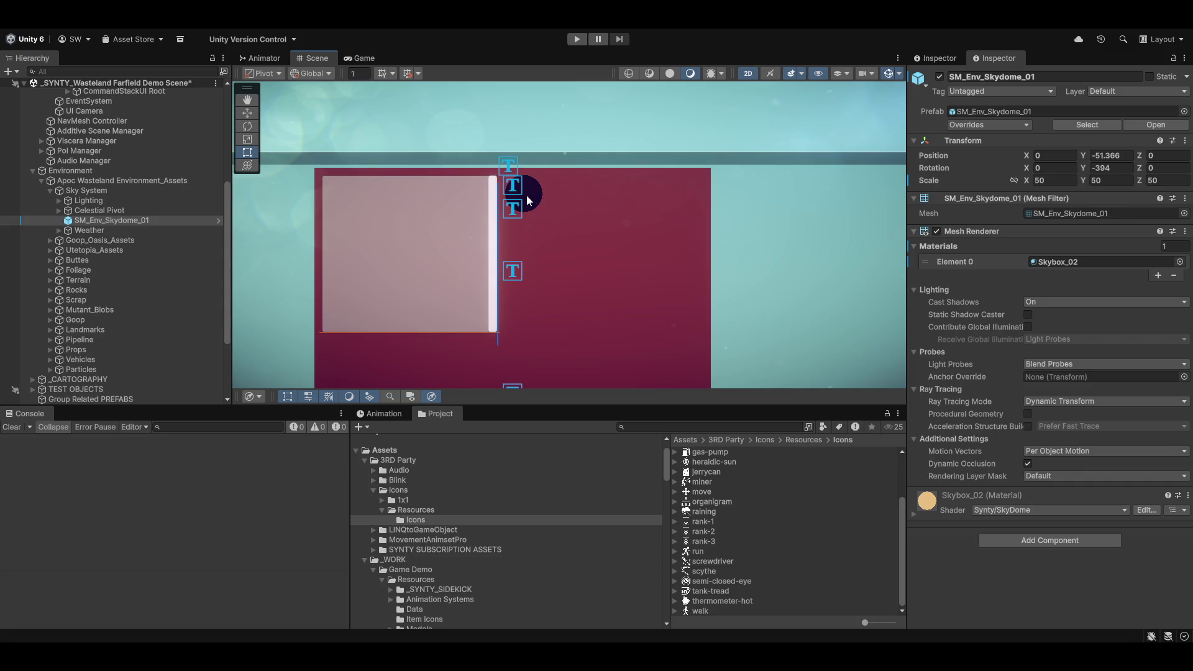
{"action": "left_click", "coordinate": [527, 195]}
{"action": "left_click", "coordinate": [528, 195]}
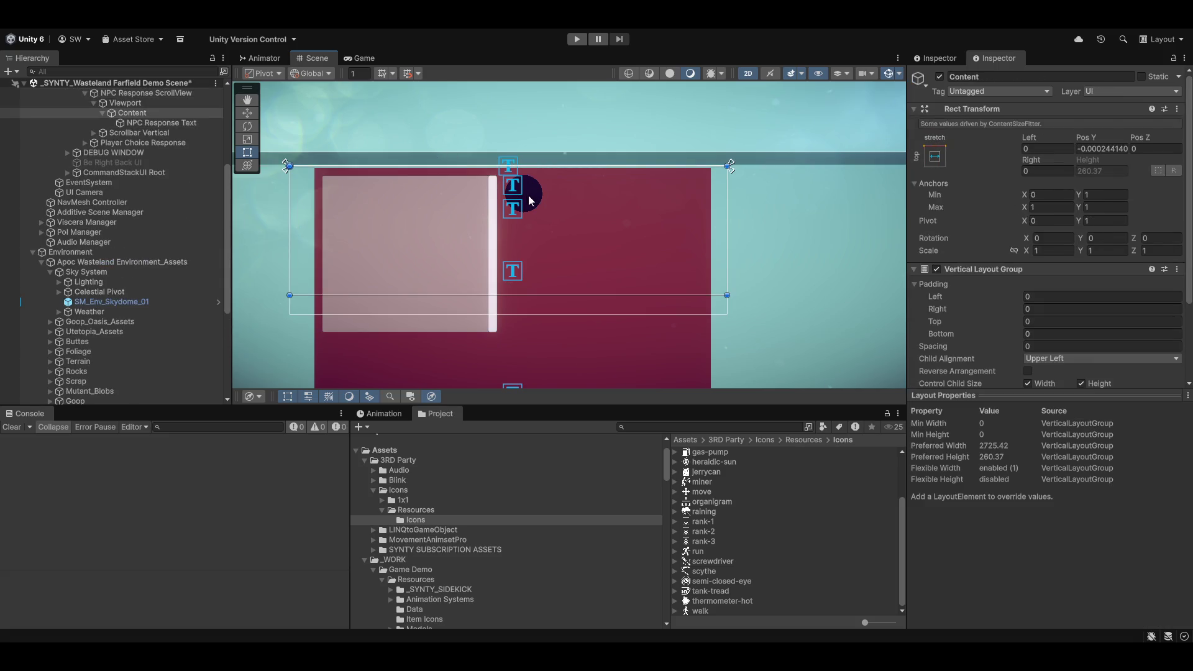
{"action": "left_click", "coordinate": [528, 195]}
{"action": "left_click", "coordinate": [528, 195]}
{"action": "left_click", "coordinate": [528, 195]}
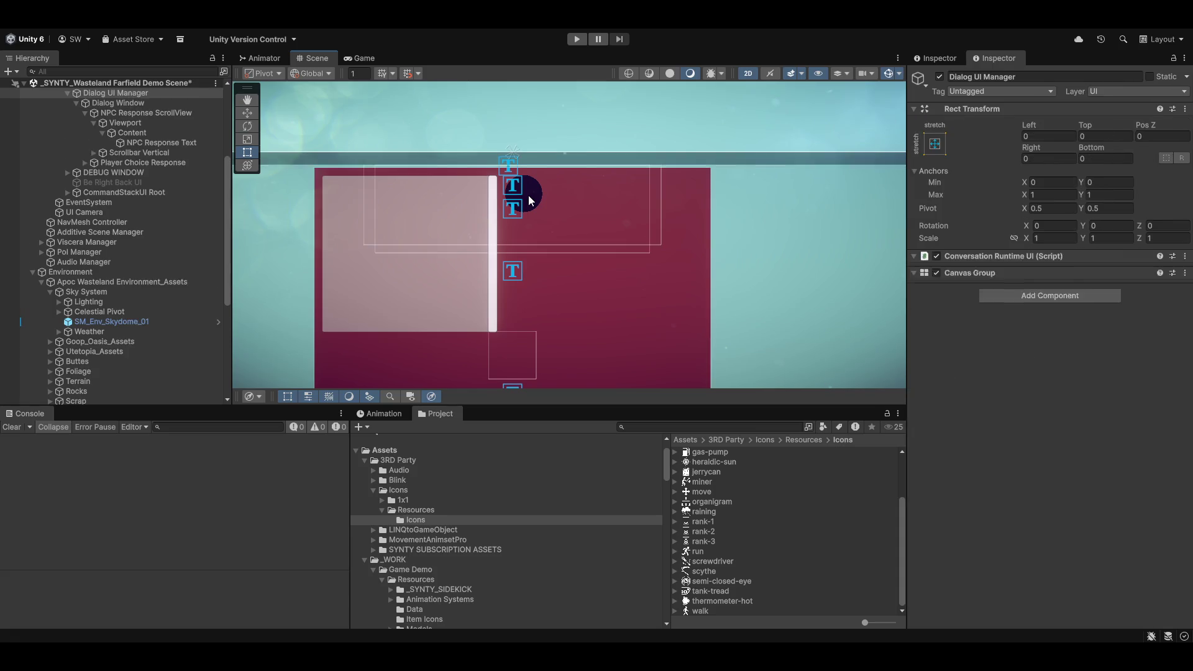
{"action": "left_click", "coordinate": [528, 195]}
{"action": "left_click", "coordinate": [528, 195]}
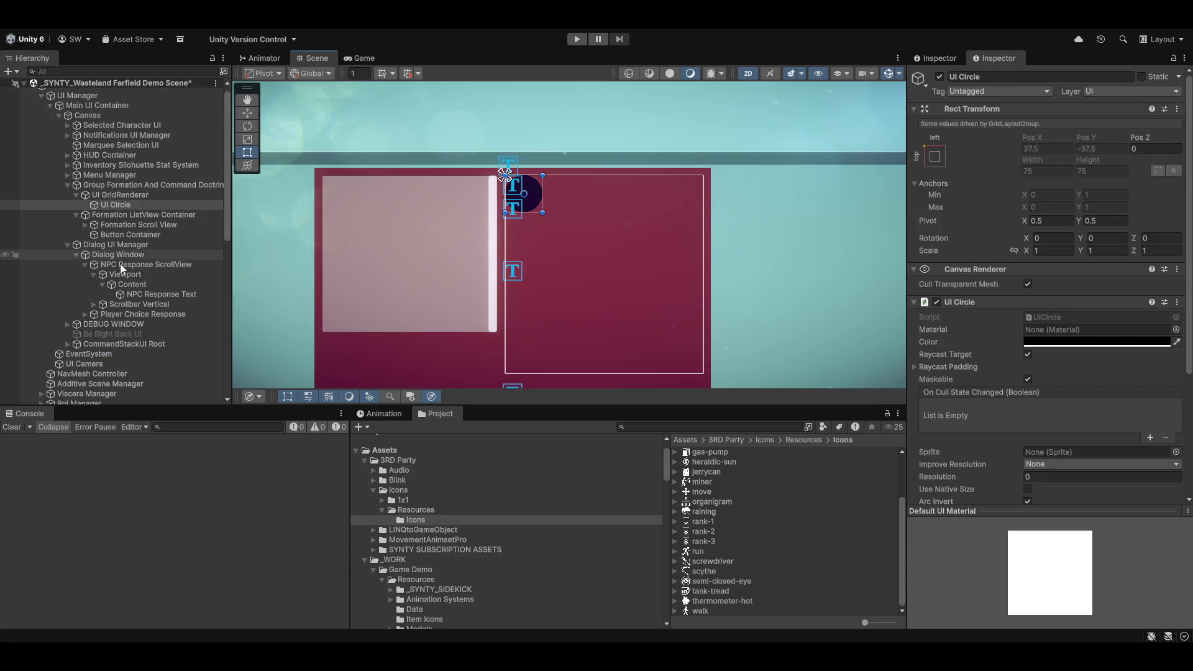
Step: Add a new UI Circle as a child of the dark circle via UI > Extensions > Primitives
{"action": "right_click", "coordinate": [113, 205]}
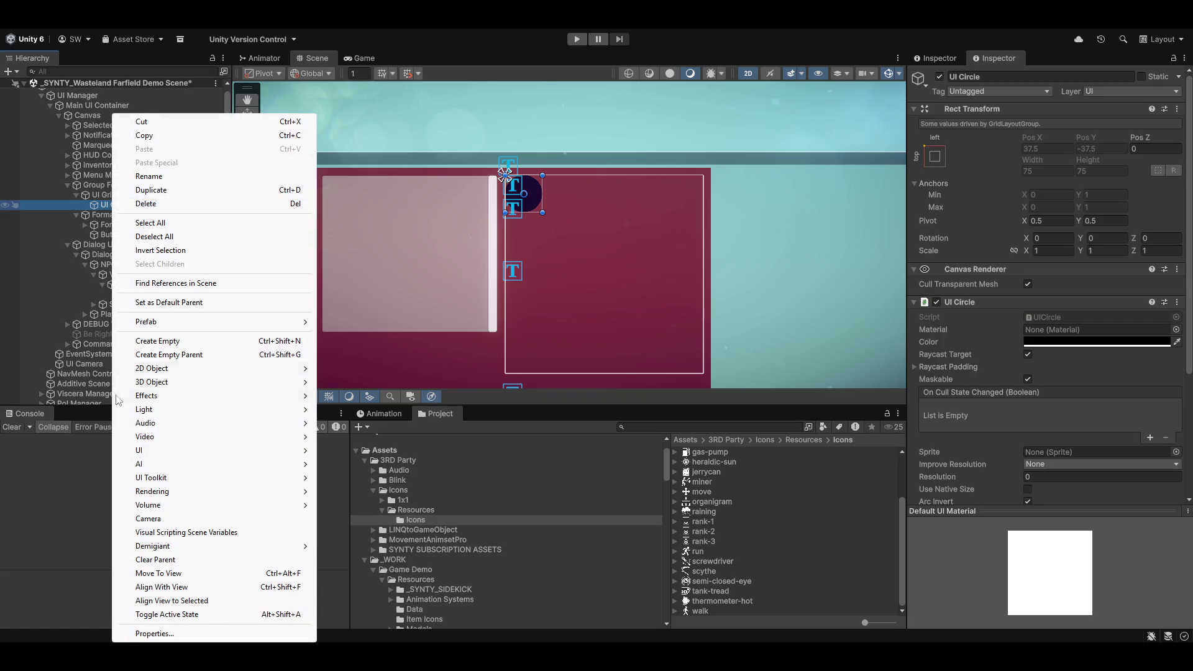
{"action": "mouse_move", "coordinate": [187, 454]}
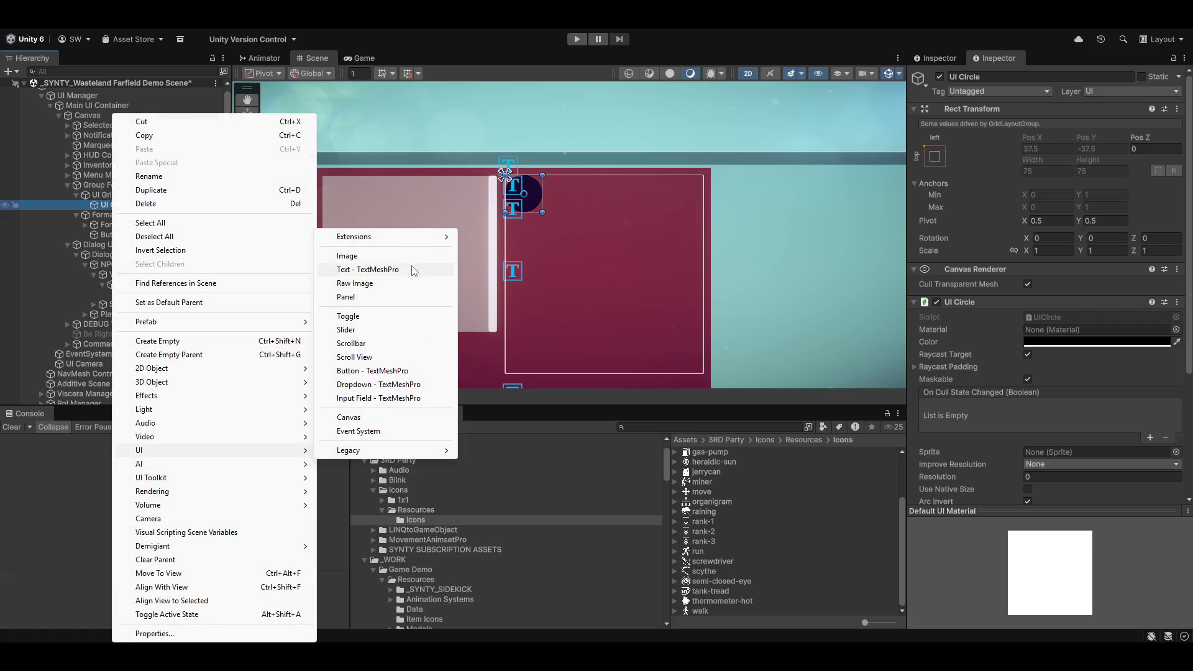
{"action": "mouse_move", "coordinate": [396, 242]}
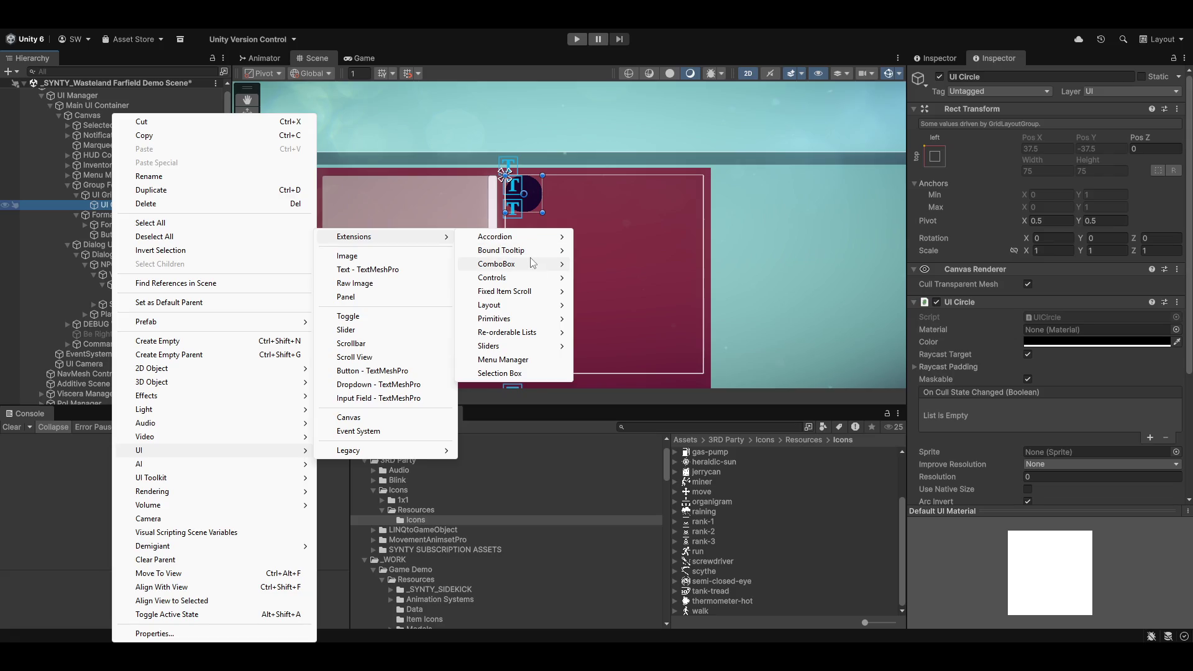
{"action": "mouse_move", "coordinate": [504, 320]}
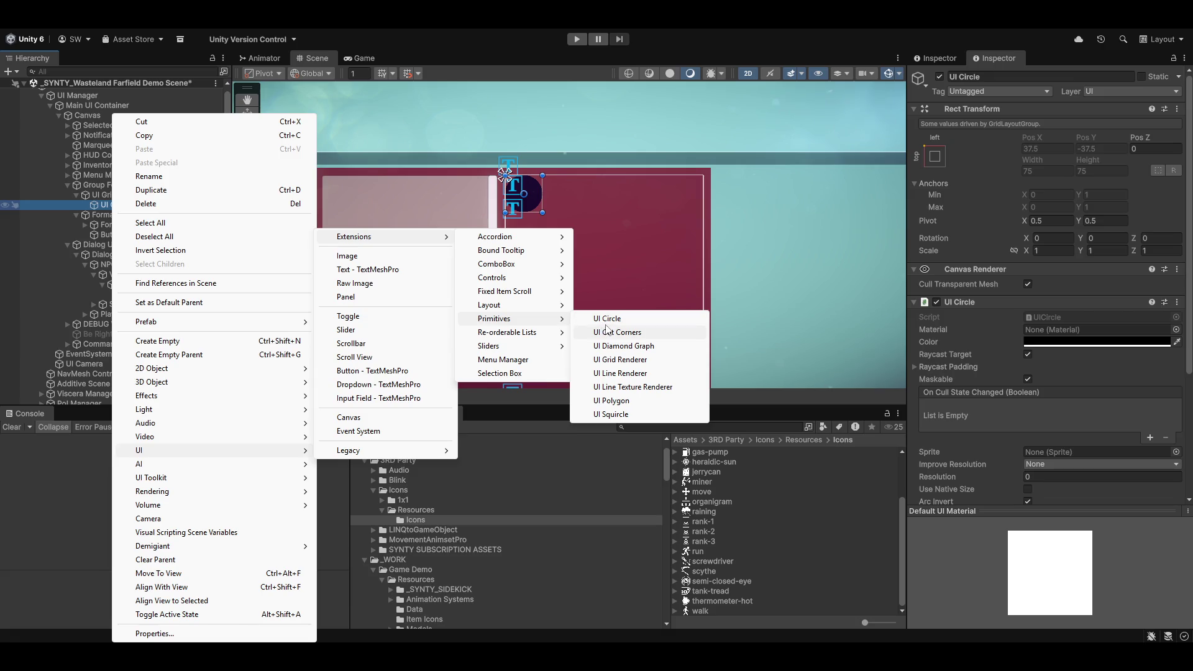
{"action": "left_click", "coordinate": [608, 318]}
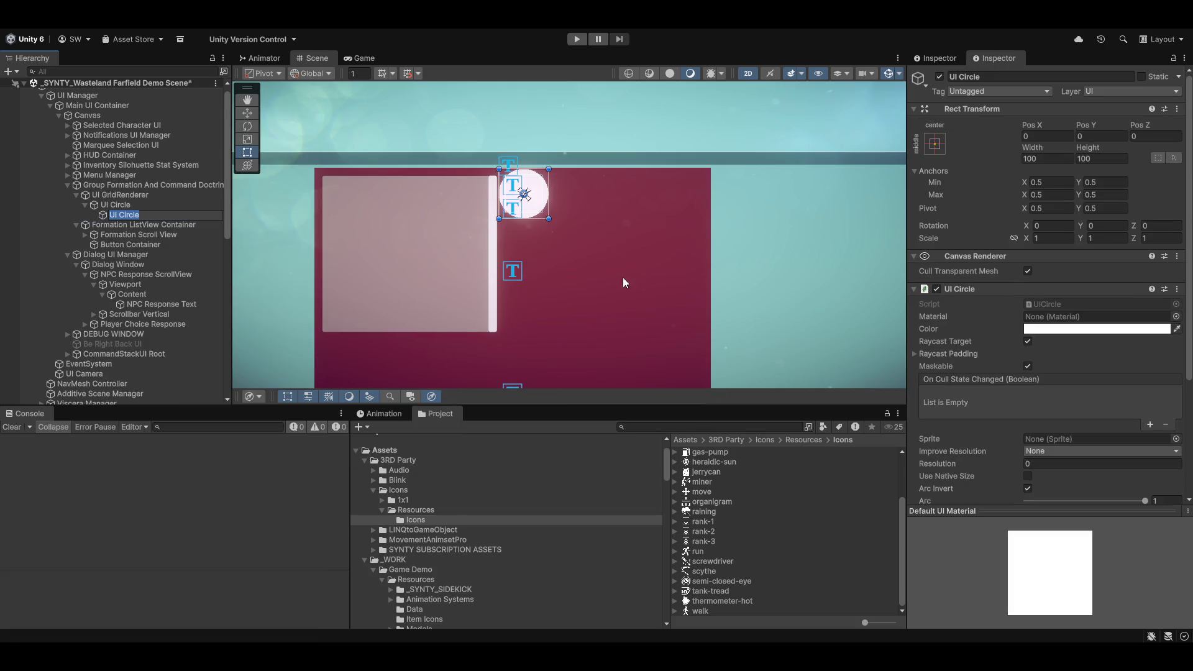
Step: Stretch the new circle to fill its parent with 4-unit insets on every side
{"action": "left_click", "coordinate": [942, 144]}
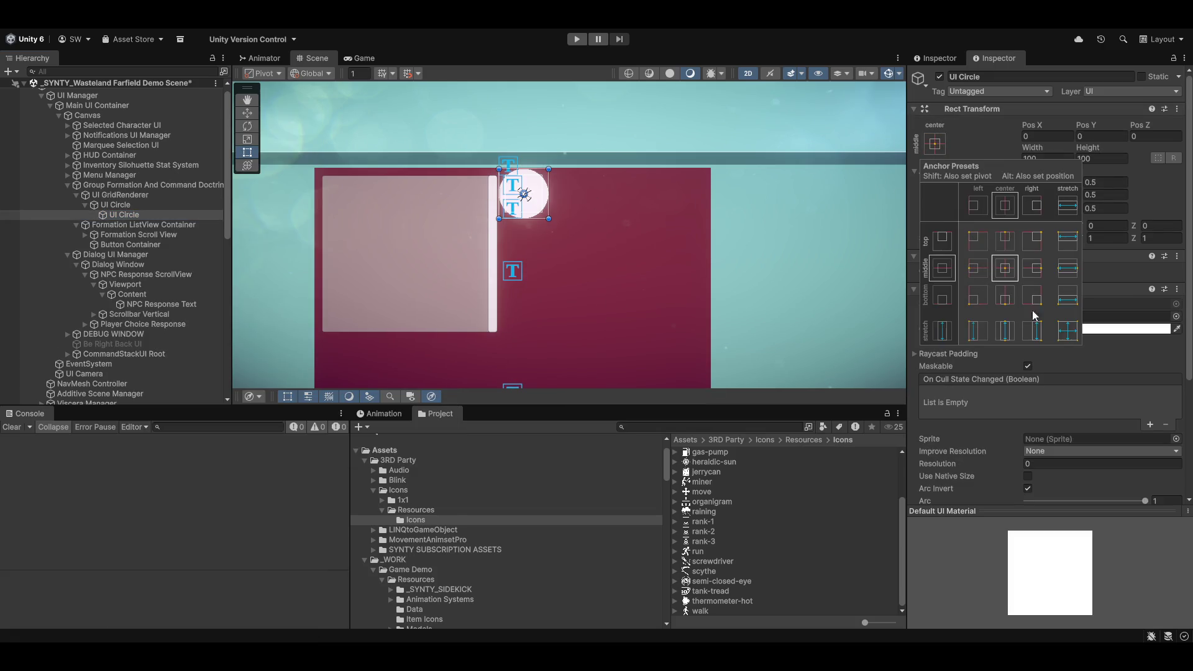
{"action": "left_click", "coordinate": [1068, 336]}
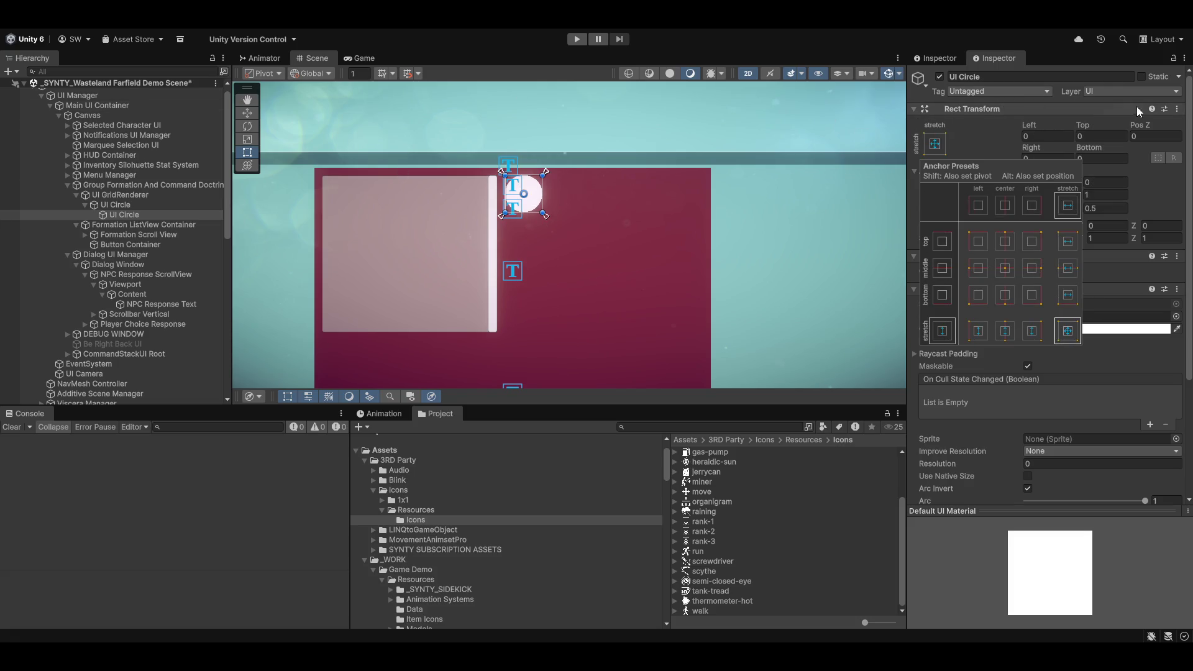
{"action": "left_click", "coordinate": [975, 121]}
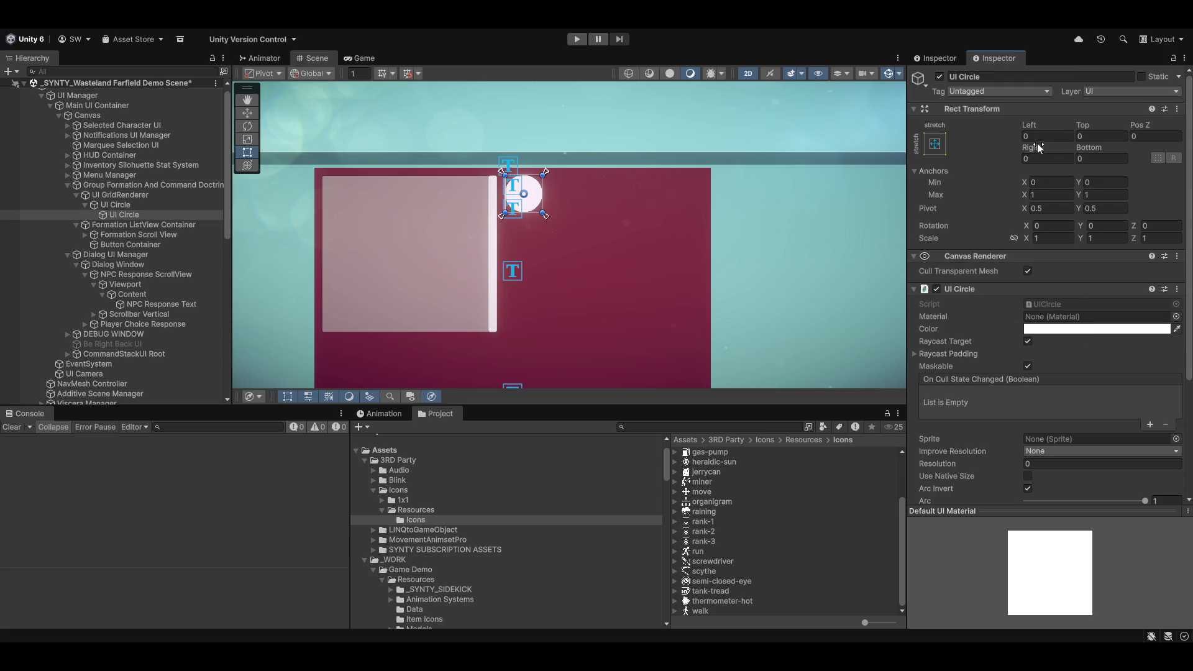
{"action": "type", "text": "4"}
{"action": "key", "text": "Tab"}
{"action": "type", "text": "4"}
{"action": "key", "text": "Tab"}
{"action": "type", "text": "4"}
{"action": "key", "text": "Tab"}
{"action": "type", "text": "4"}
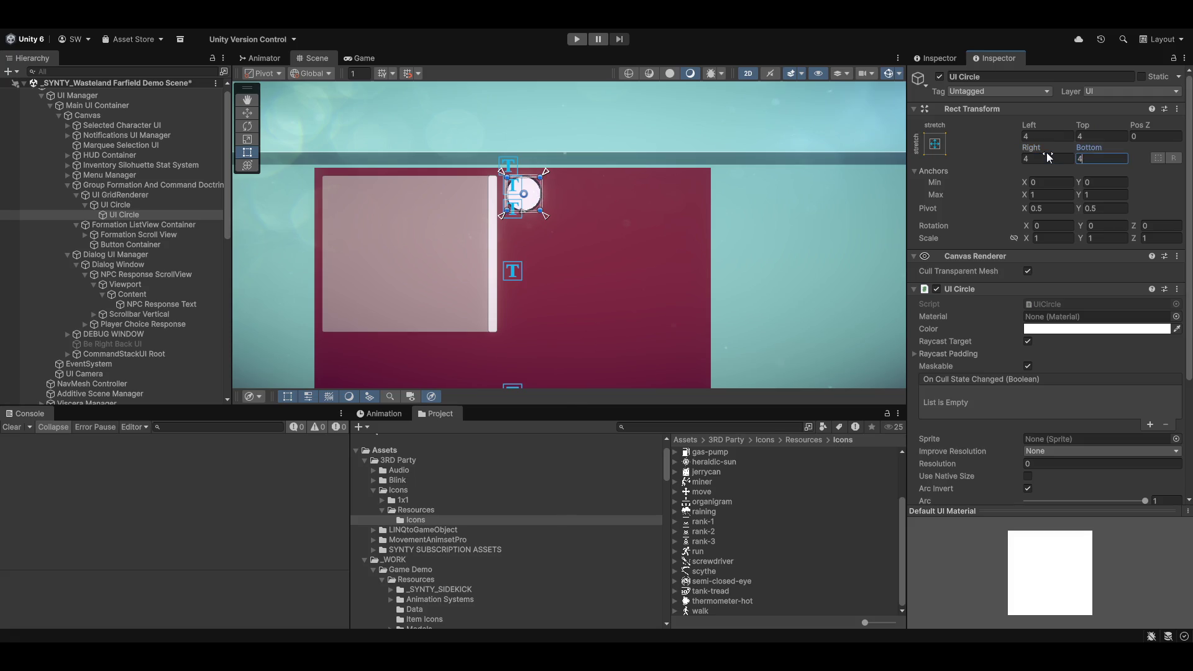
{"action": "left_click", "coordinate": [888, 74]}
Step: Change the Left, Top, Right and Bottom insets to 6
{"action": "scroll", "coordinate": [435, 196], "scroll_direction": "up", "scroll_amount": 3}
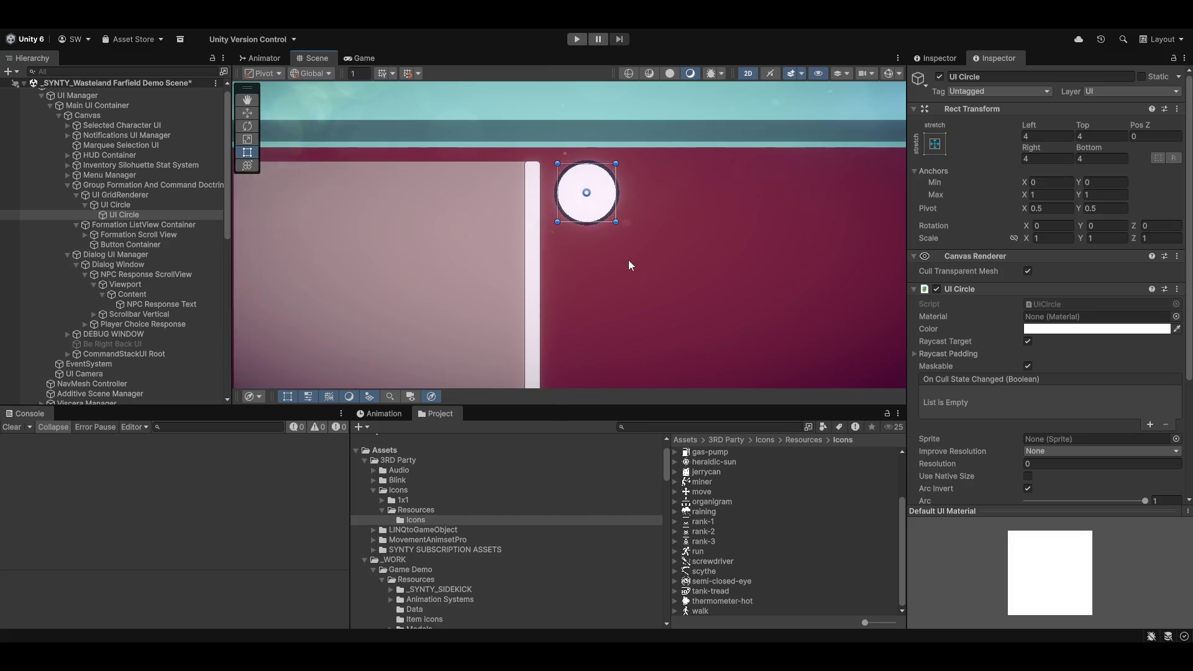
{"action": "scroll", "coordinate": [628, 265], "scroll_direction": "up", "scroll_amount": 5}
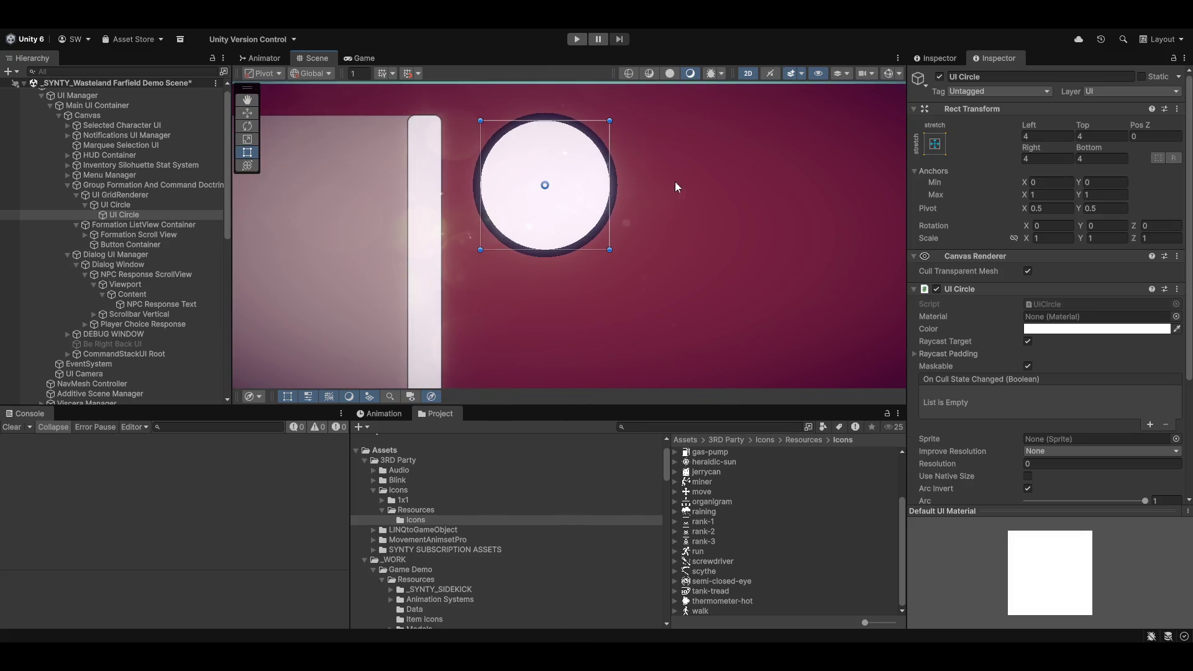
{"action": "left_click_drag", "start_coordinate": [674, 181], "coordinate": [683, 209]}
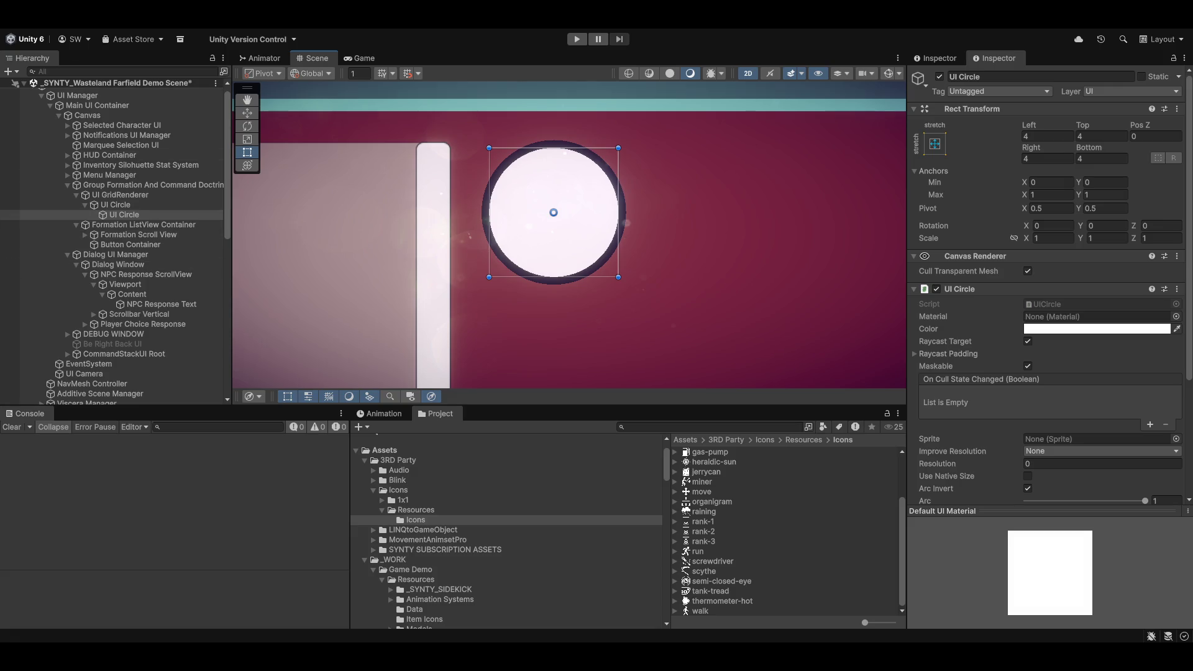
{"action": "left_click", "coordinate": [1065, 134]}
{"action": "type", "text": "6"}
{"action": "key", "text": "Tab"}
{"action": "type", "text": "6"}
{"action": "key", "text": "Tab"}
{"action": "key", "text": "Tab"}
{"action": "type", "text": "6"}
{"action": "key", "text": "Tab"}
{"action": "type", "text": "6"}
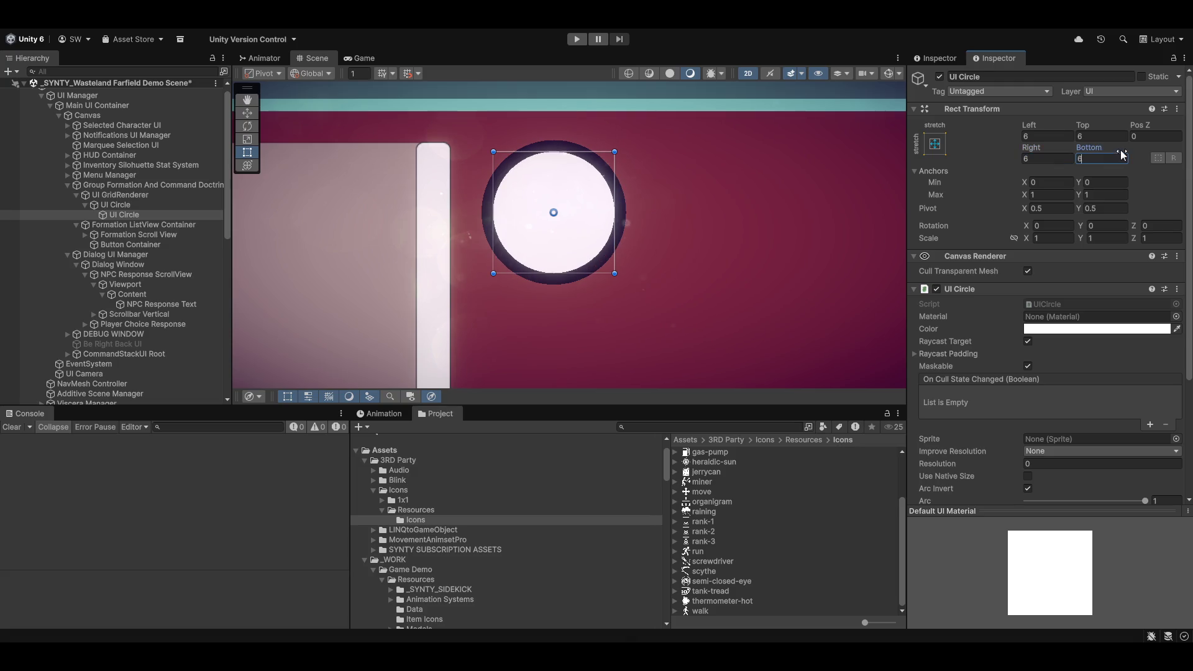
Step: Pan and zoom around the canvas to check the black ring, then collapse the circle's entry
{"action": "scroll", "coordinate": [505, 247], "scroll_direction": "down", "scroll_amount": 6}
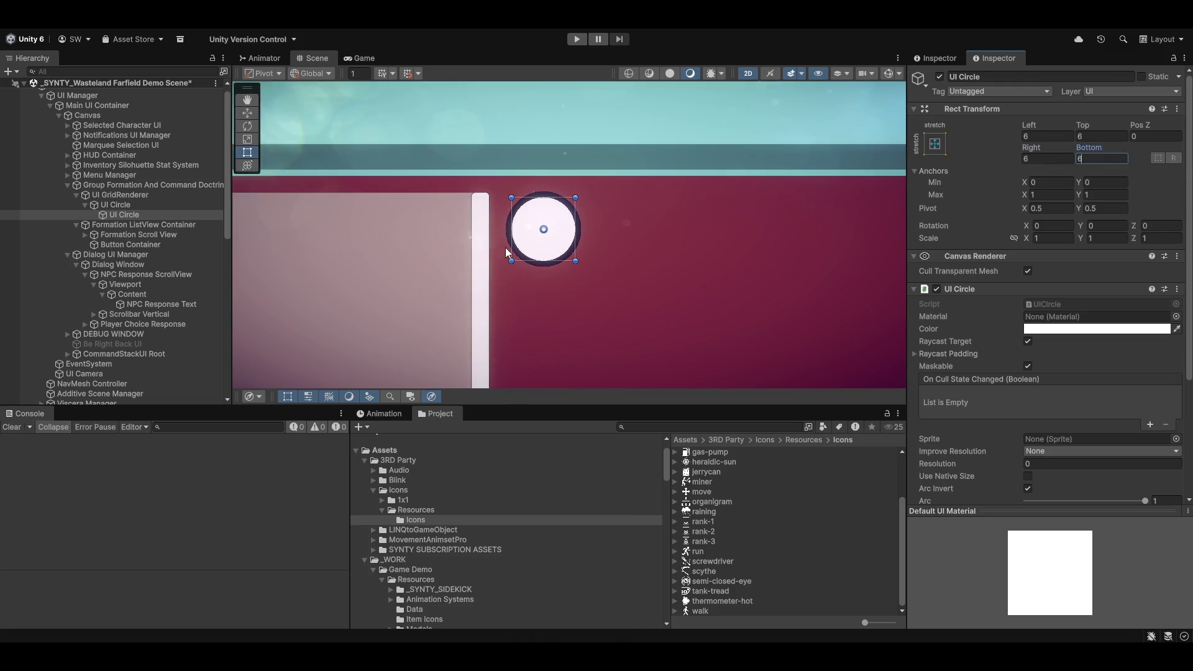
{"action": "mouse_move", "coordinate": [583, 309]}
{"action": "left_mouse_down"}
{"action": "mouse_move", "coordinate": [740, 235]}
{"action": "mouse_move", "coordinate": [612, 300]}
{"action": "mouse_move", "coordinate": [546, 166]}
{"action": "left_mouse_up"}
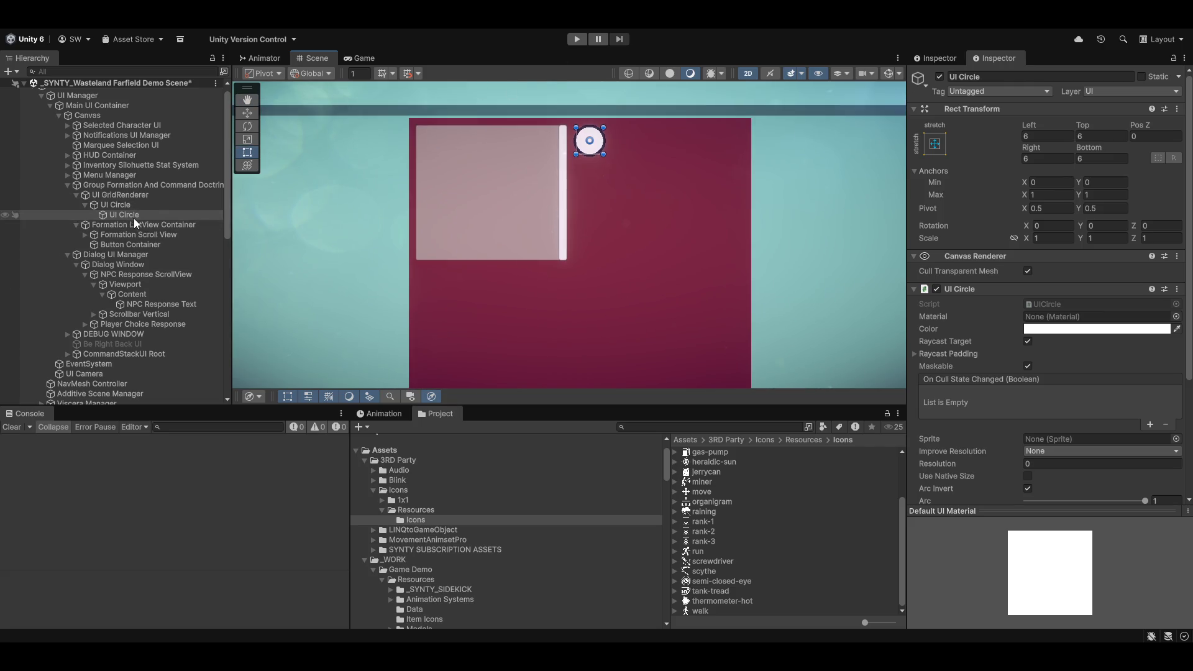
{"action": "mouse_move", "coordinate": [687, 163]}
{"action": "left_mouse_down"}
{"action": "mouse_move", "coordinate": [611, 223]}
{"action": "mouse_move", "coordinate": [628, 231]}
{"action": "left_mouse_up"}
{"action": "left_click_drag", "start_coordinate": [387, 249], "coordinate": [435, 181]}
{"action": "scroll", "coordinate": [675, 223], "scroll_direction": "up", "scroll_amount": 2}
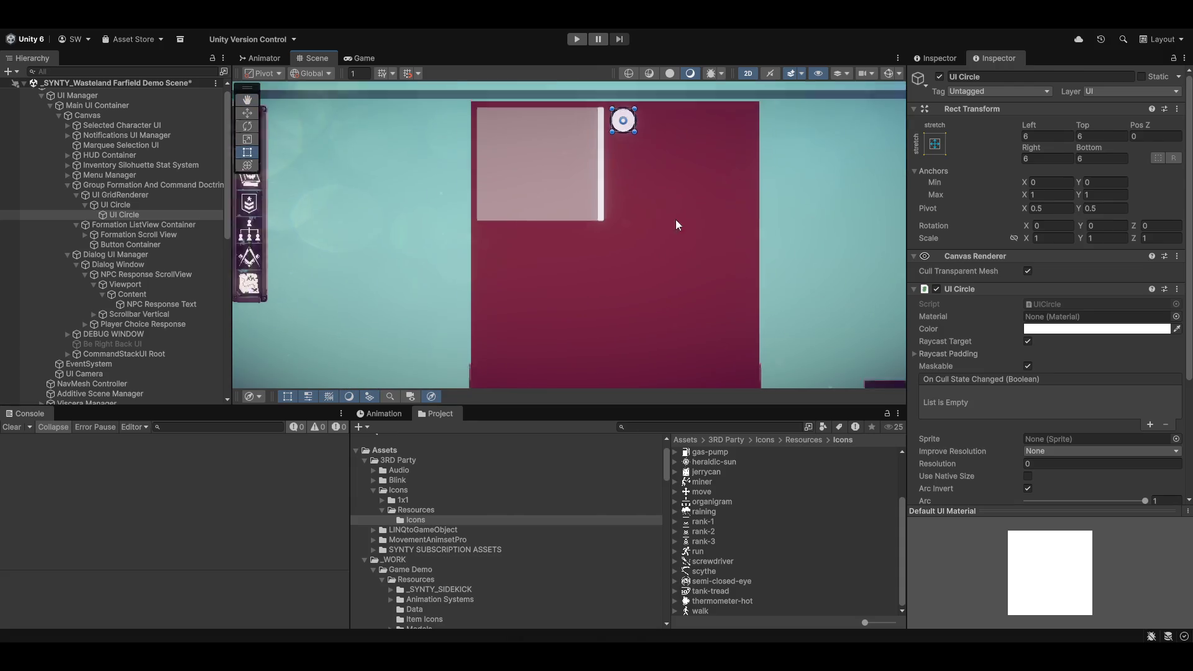
{"action": "scroll", "coordinate": [777, 287], "scroll_direction": "down", "scroll_amount": 5}
{"action": "left_click_drag", "start_coordinate": [632, 185], "coordinate": [602, 263]}
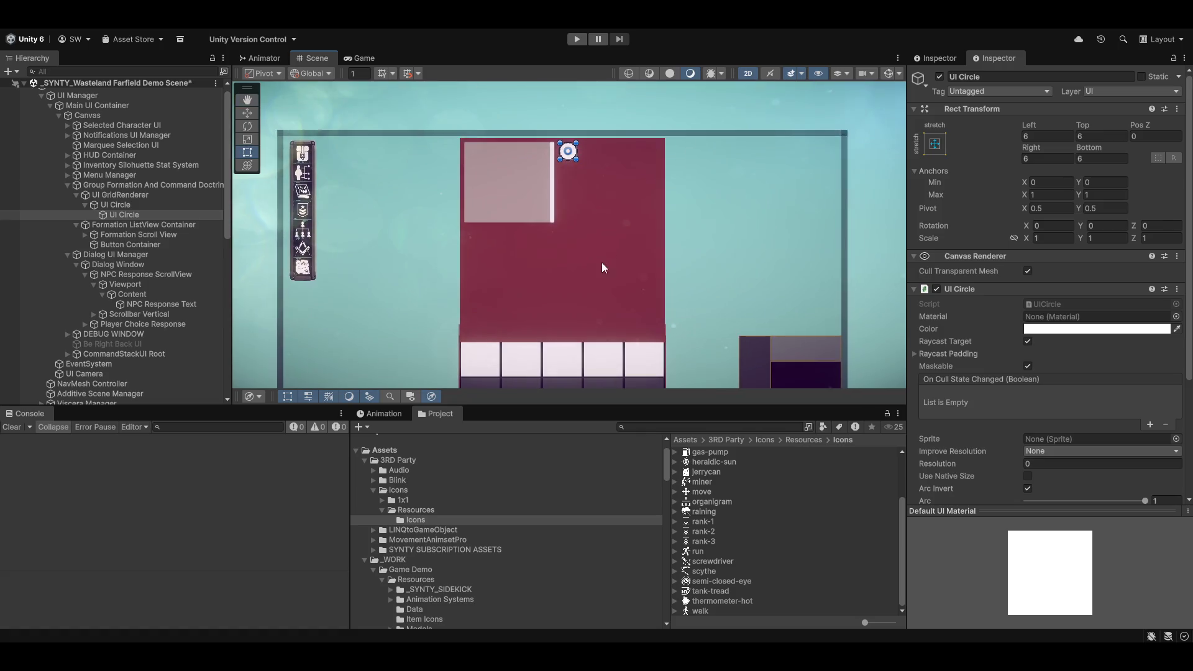
{"action": "scroll", "coordinate": [594, 234], "scroll_direction": "up", "scroll_amount": 3}
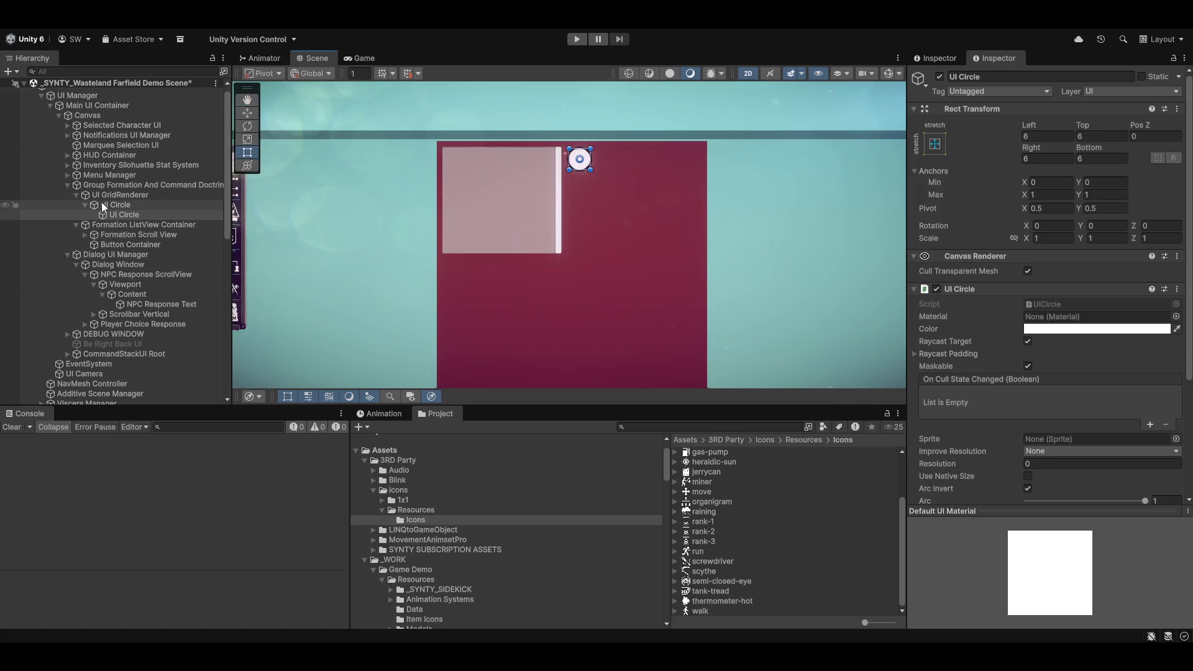
{"action": "left_click", "coordinate": [85, 204]}
Step: Duplicate the ringed UI Circle with Ctrl+D until UI Circle (24) exists
{"action": "left_click", "coordinate": [118, 205]}
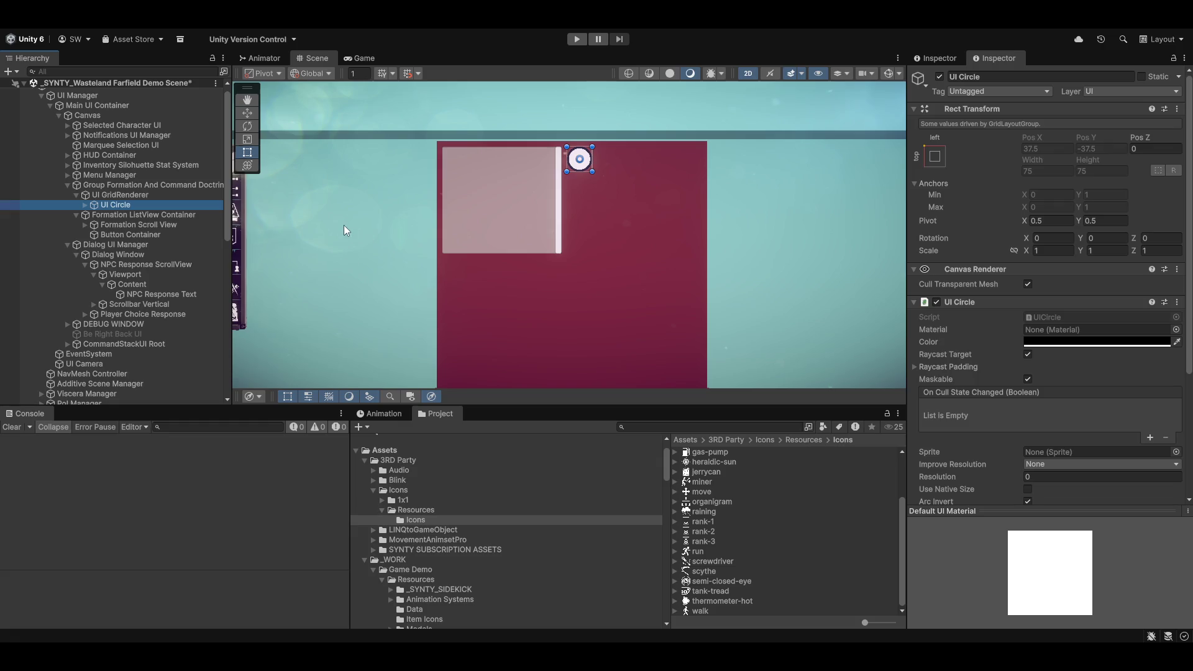
{"action": "key", "text": "ctrl+d"}
{"action": "key", "text": "ctrl+d"}
{"action": "key", "text": "ctrl+d"}
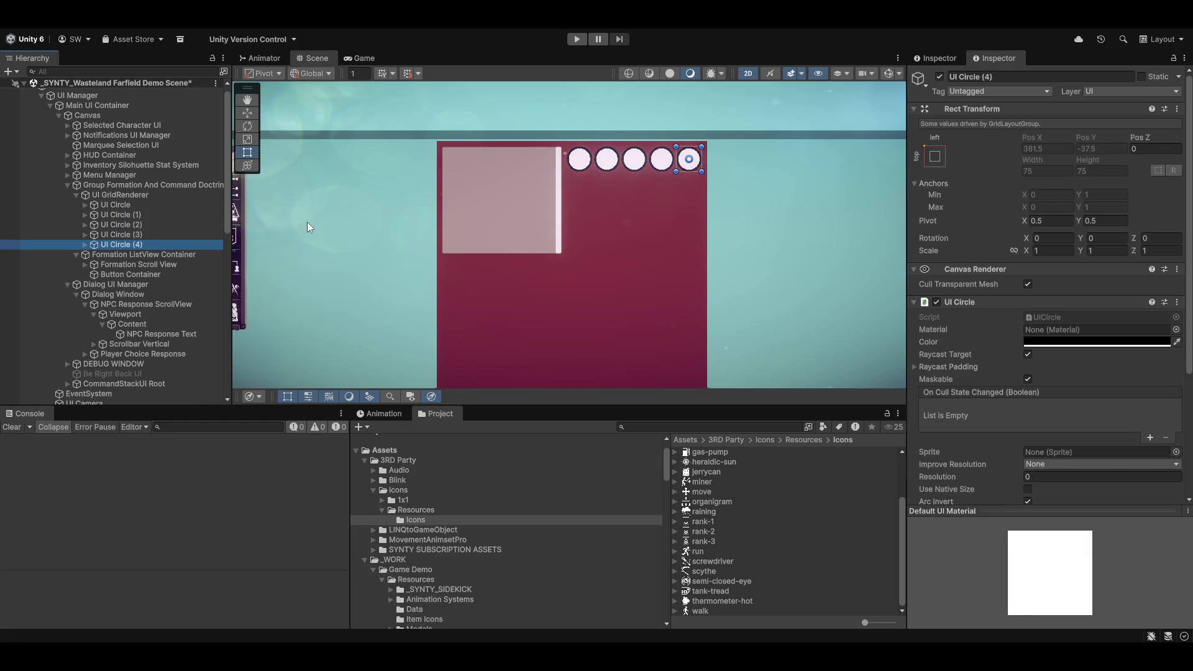
{"action": "key", "text": "ctrl+d"}
{"action": "key", "text": "ctrl+d"}
{"action": "key", "text": "ctrl+d"}
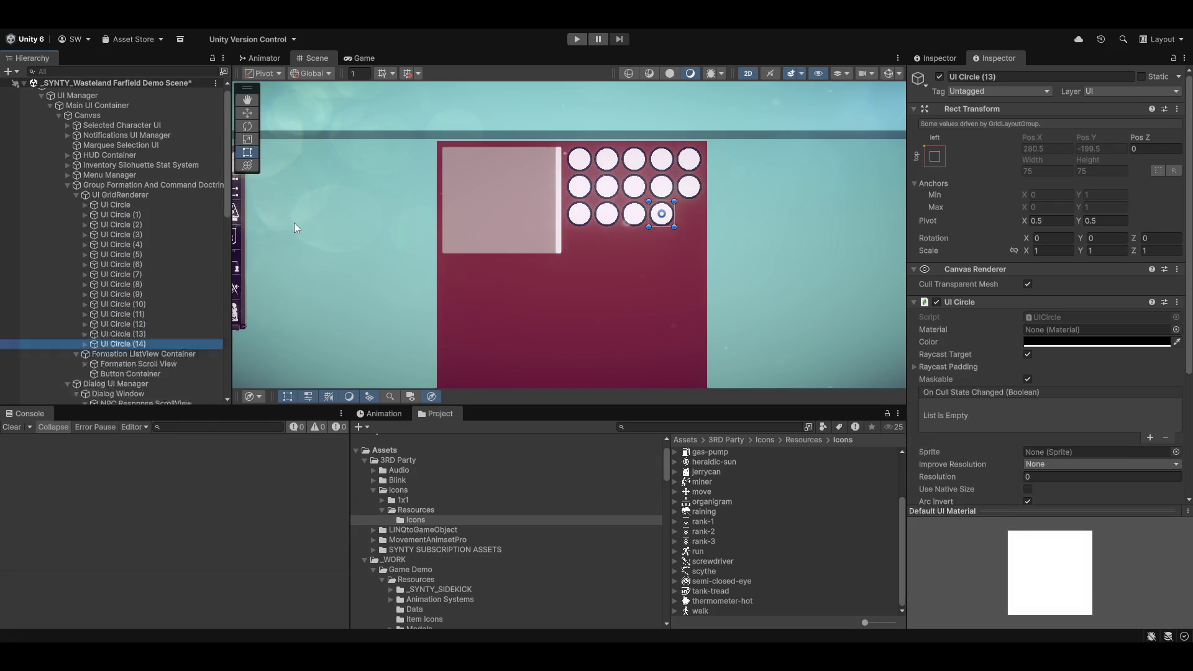
{"action": "key", "text": "ctrl+d"}
{"action": "key", "text": "ctrl+d"}
{"action": "key", "text": "ctrl+d"}
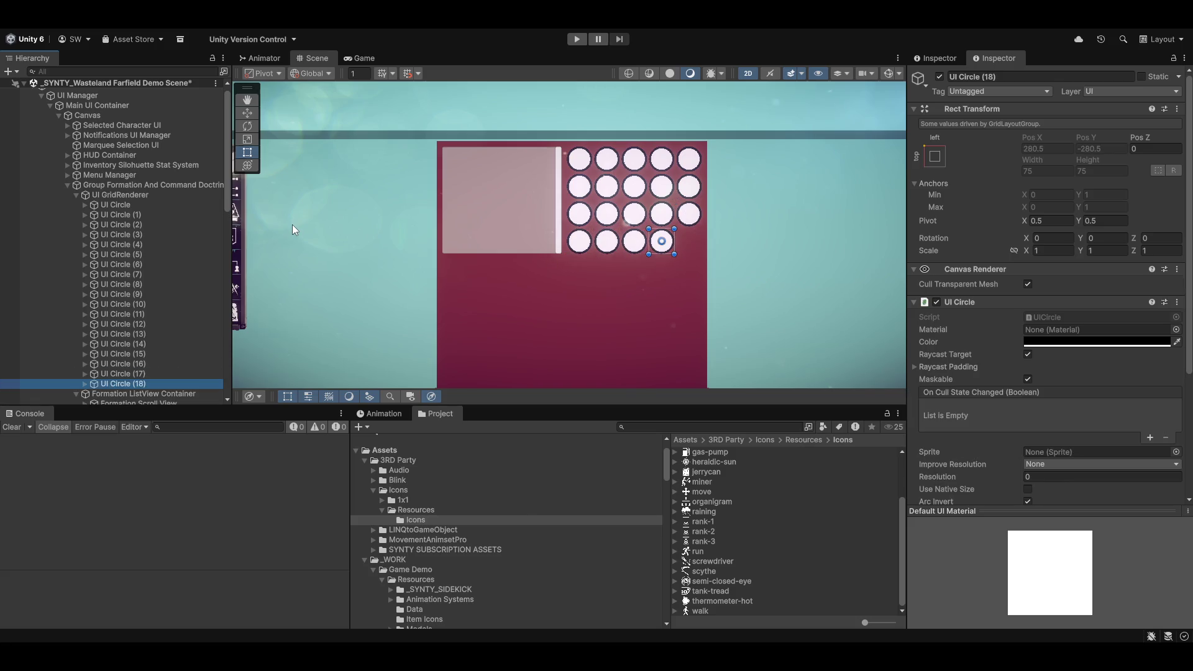
{"action": "key", "text": "ctrl+d"}
{"action": "key", "text": "ctrl+d"}
{"action": "key", "text": "ctrl+d"}
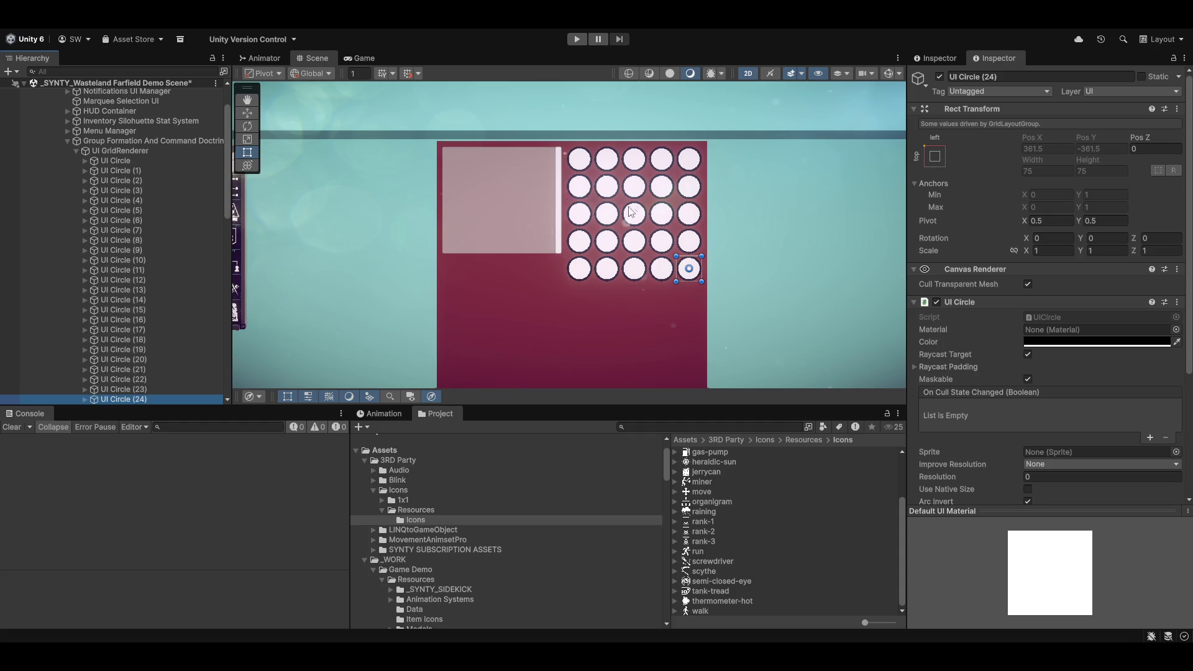
{"action": "scroll", "coordinate": [624, 231], "scroll_direction": "down", "scroll_amount": 2}
{"action": "scroll", "coordinate": [594, 260], "scroll_direction": "down", "scroll_amount": 2}
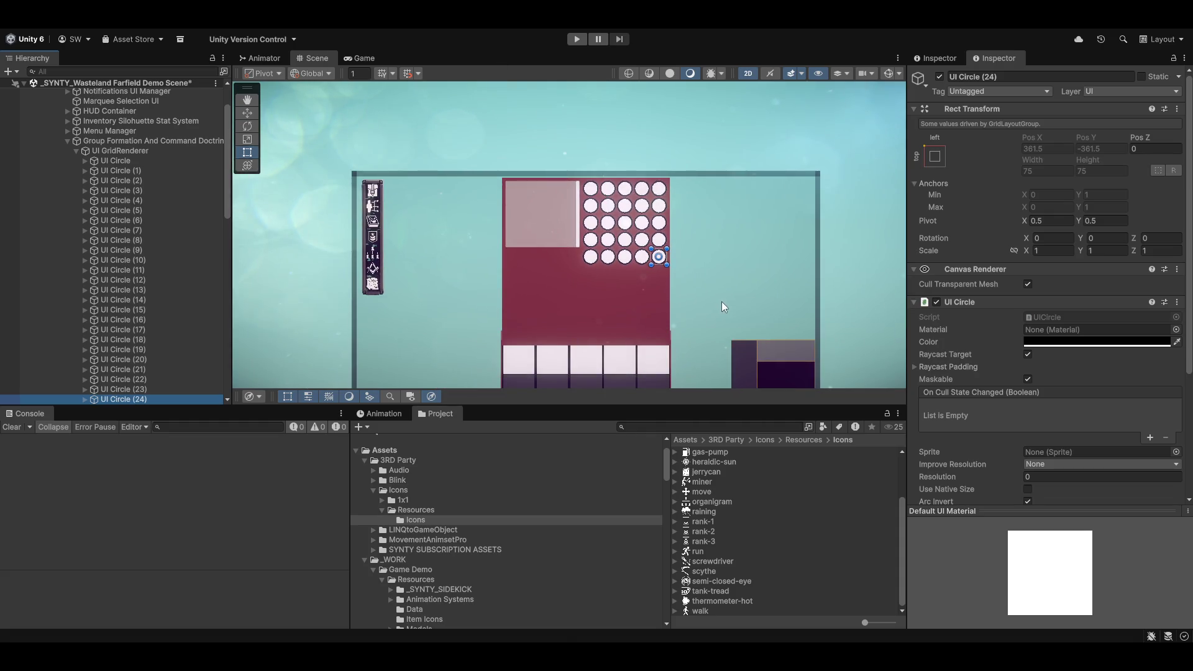
{"action": "left_click_drag", "start_coordinate": [721, 301], "coordinate": [680, 282]}
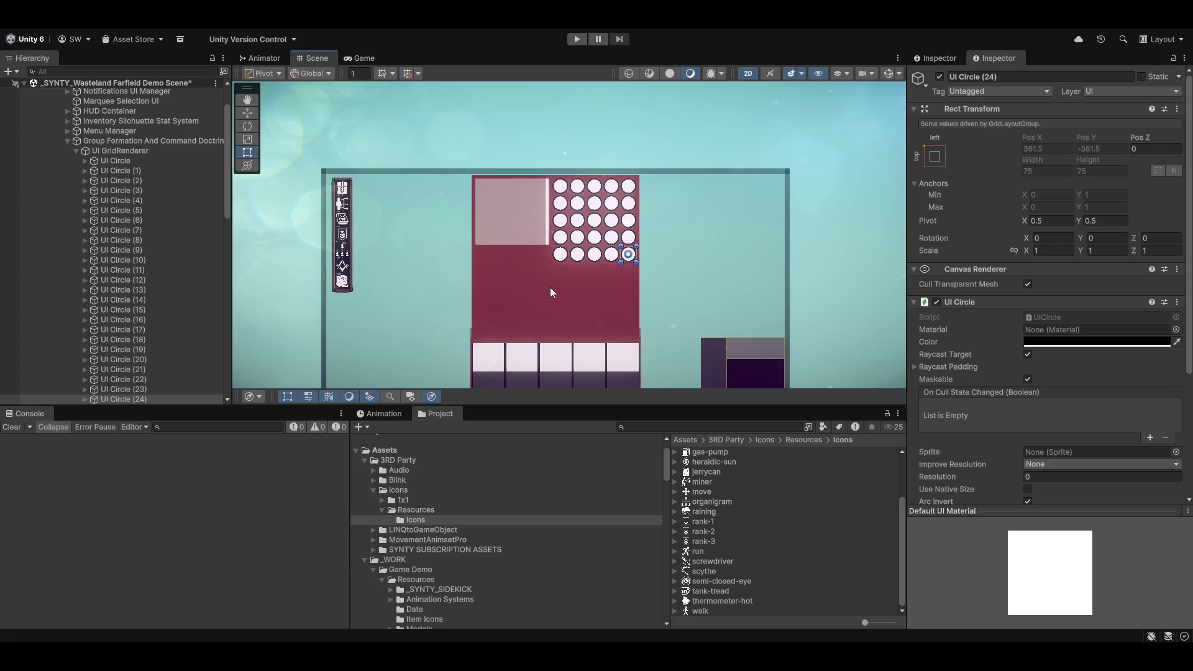
{"action": "scroll", "coordinate": [620, 231], "scroll_direction": "up", "scroll_amount": 4}
{"action": "scroll", "coordinate": [620, 231], "scroll_direction": "up", "scroll_amount": 4}
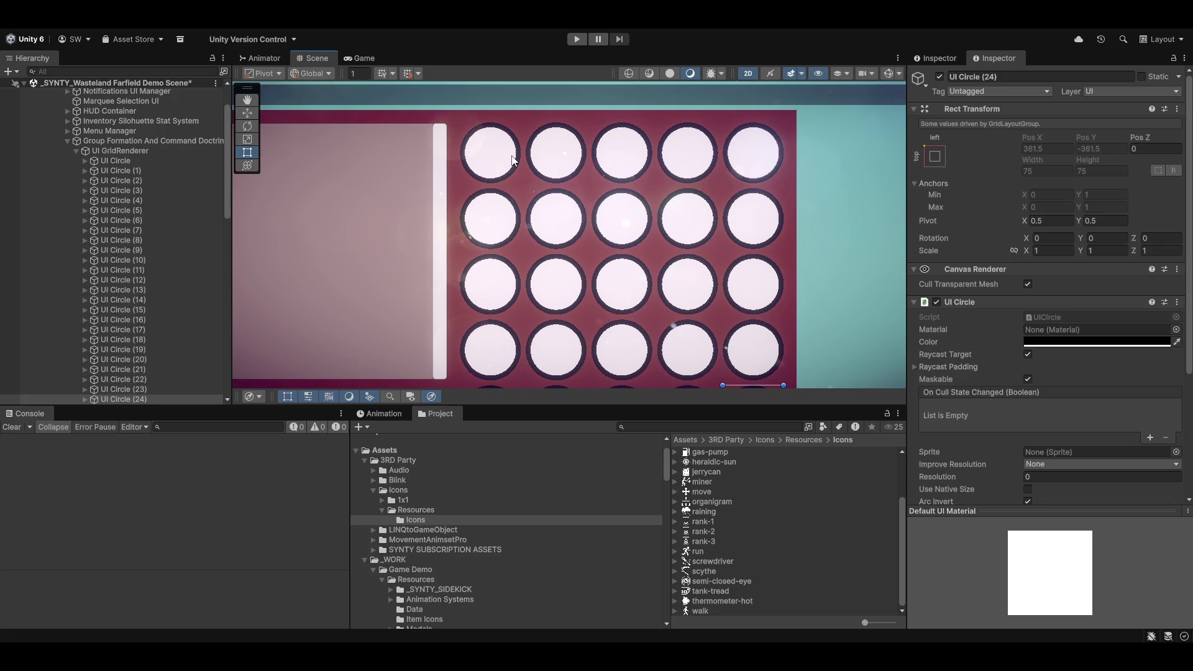
{"action": "scroll", "coordinate": [559, 199], "scroll_direction": "down", "scroll_amount": 3}
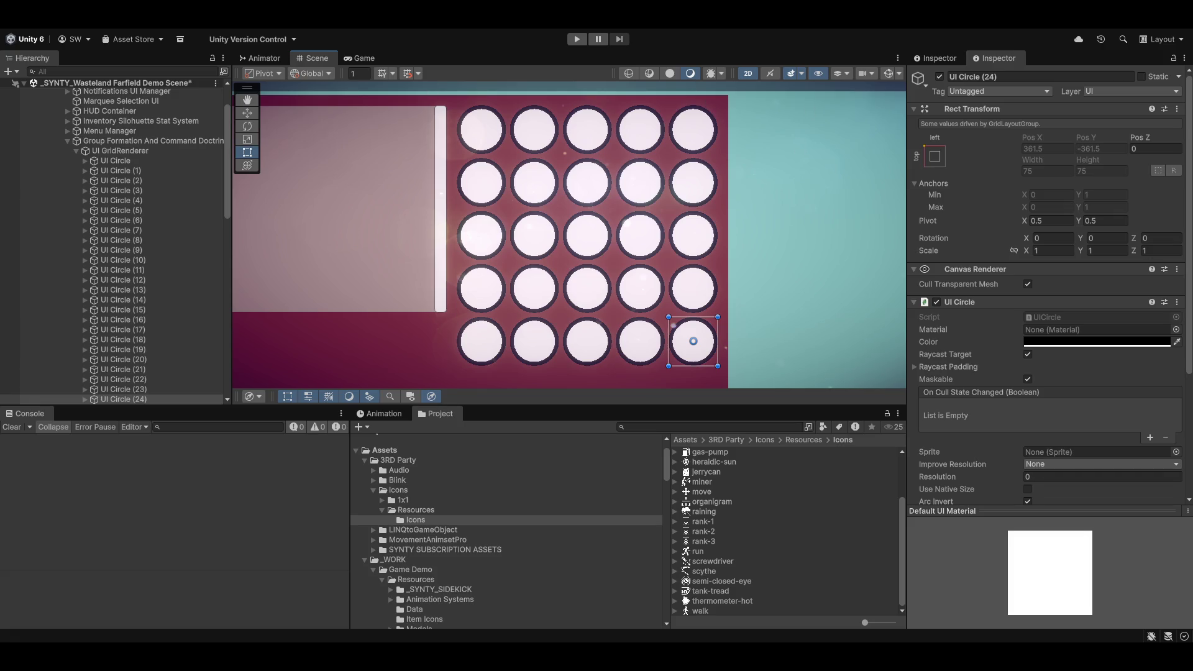
{"action": "scroll", "coordinate": [690, 267], "scroll_direction": "down", "scroll_amount": 2}
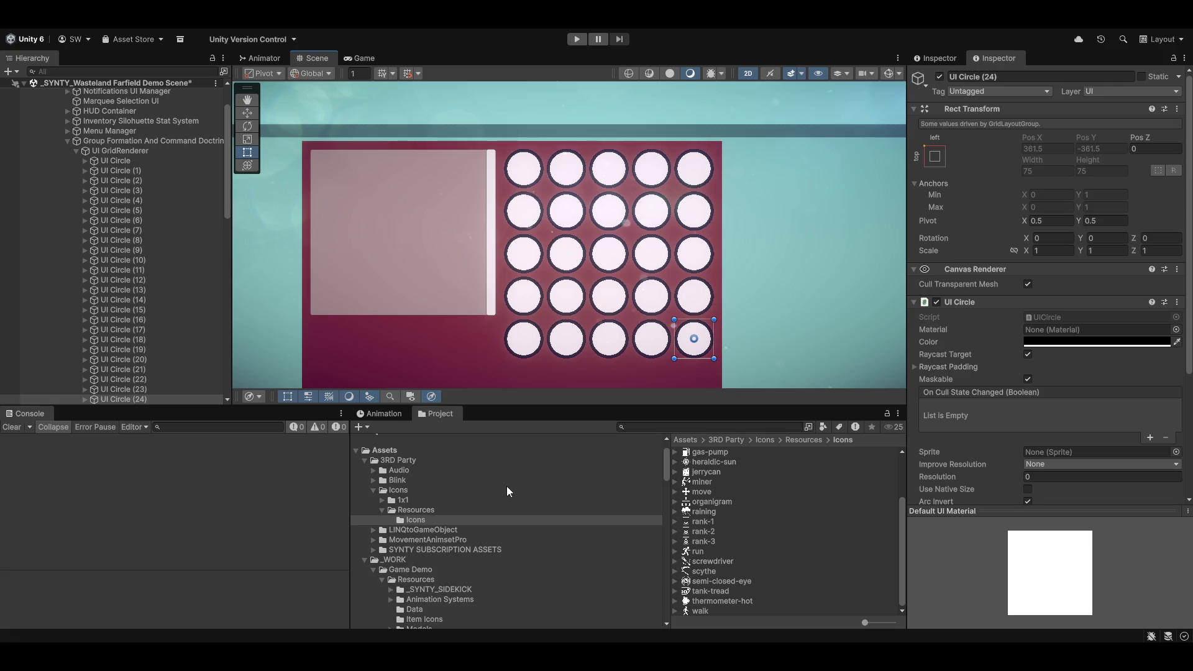
{"action": "left_click_drag", "start_coordinate": [635, 188], "coordinate": [621, 119]}
Step: Scroll the view, then open the tools menu in the top toolbar
{"action": "scroll", "coordinate": [557, 246], "scroll_direction": "down", "scroll_amount": 5}
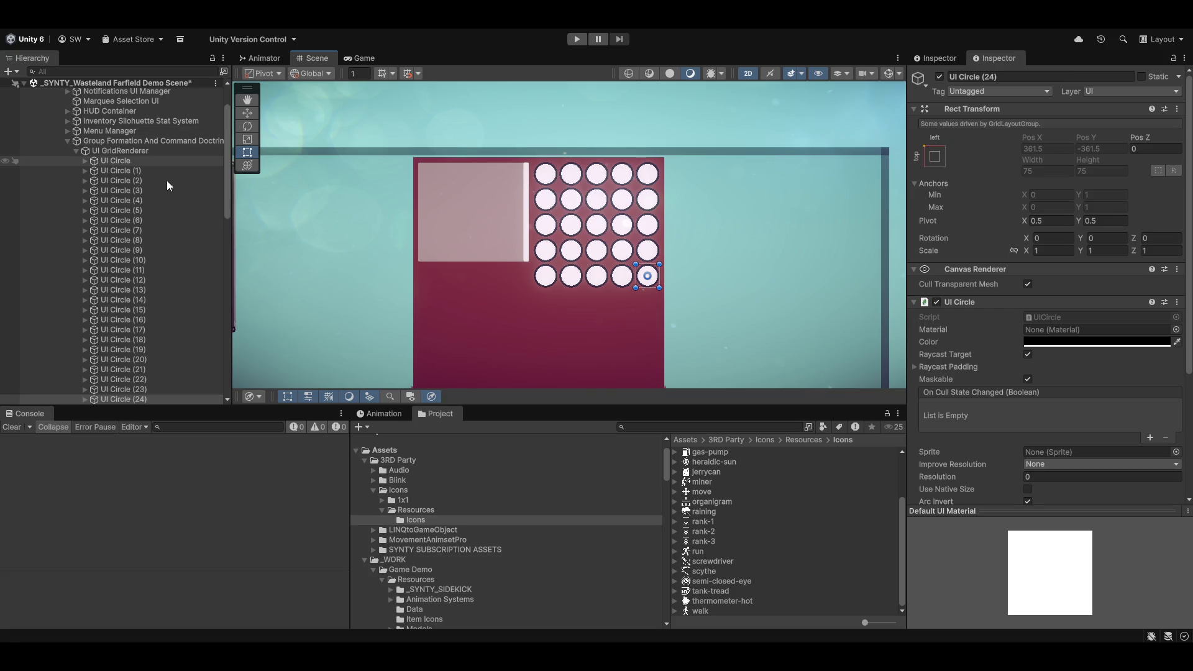
{"action": "scroll", "coordinate": [711, 590], "scroll_direction": "up", "scroll_amount": 3}
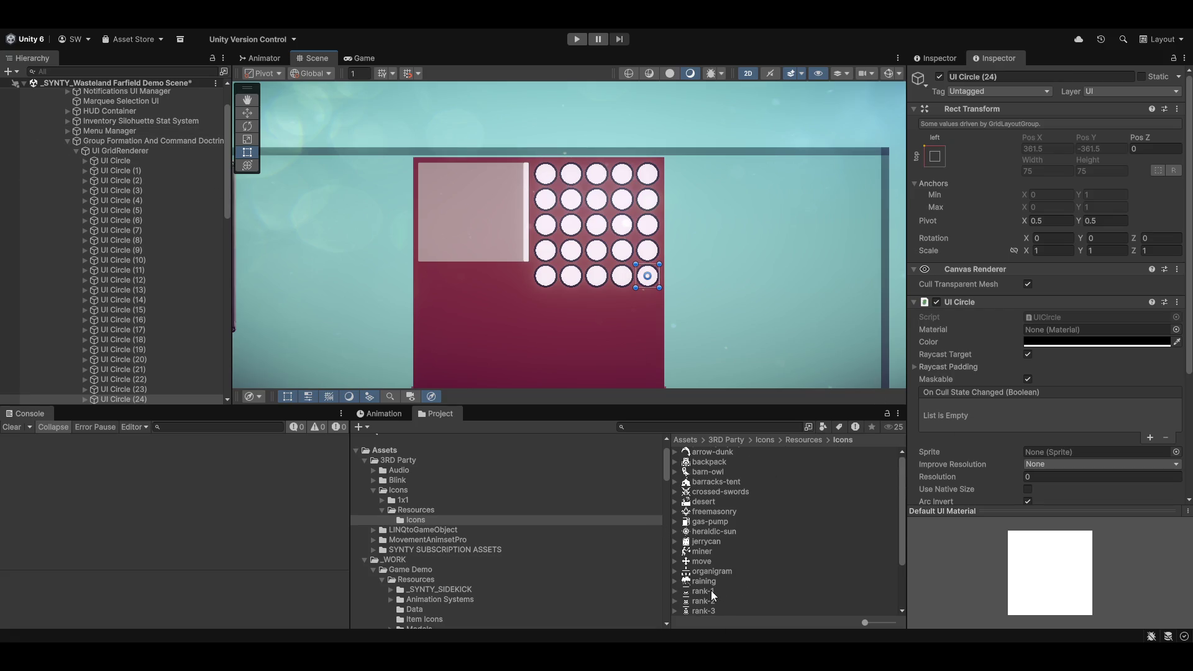
{"action": "left_click", "coordinate": [388, 24]}
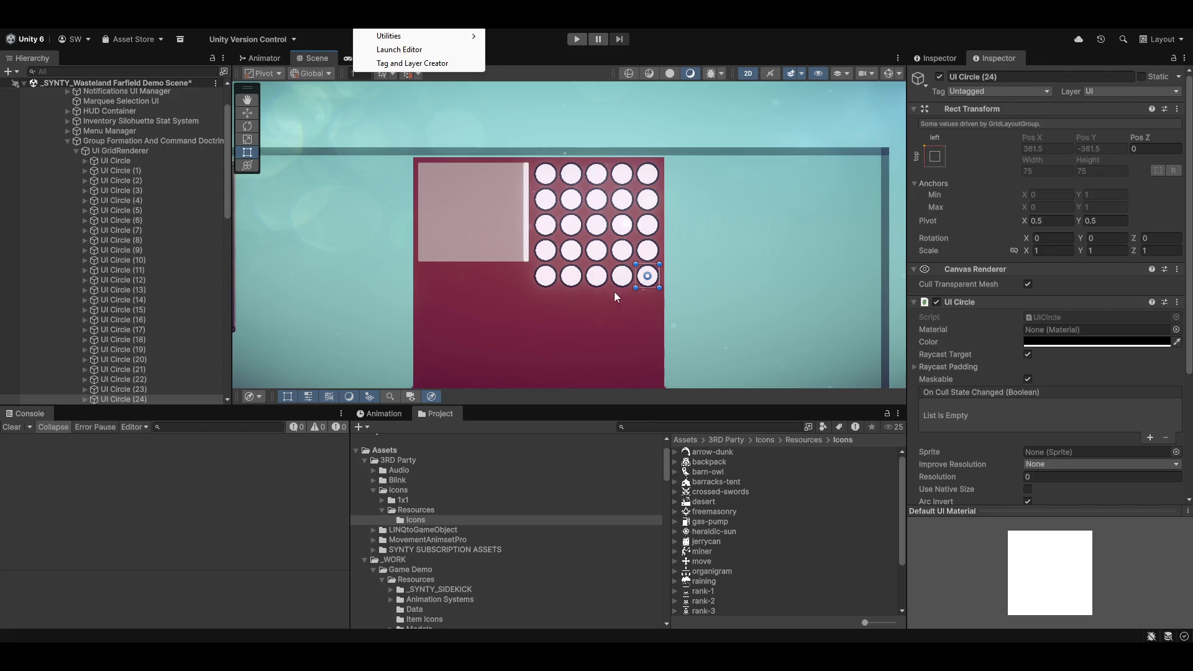
Step: Close the help menu, pan the circle grid into view, and select UI GridRenderer
{"action": "key", "text": "Right"}
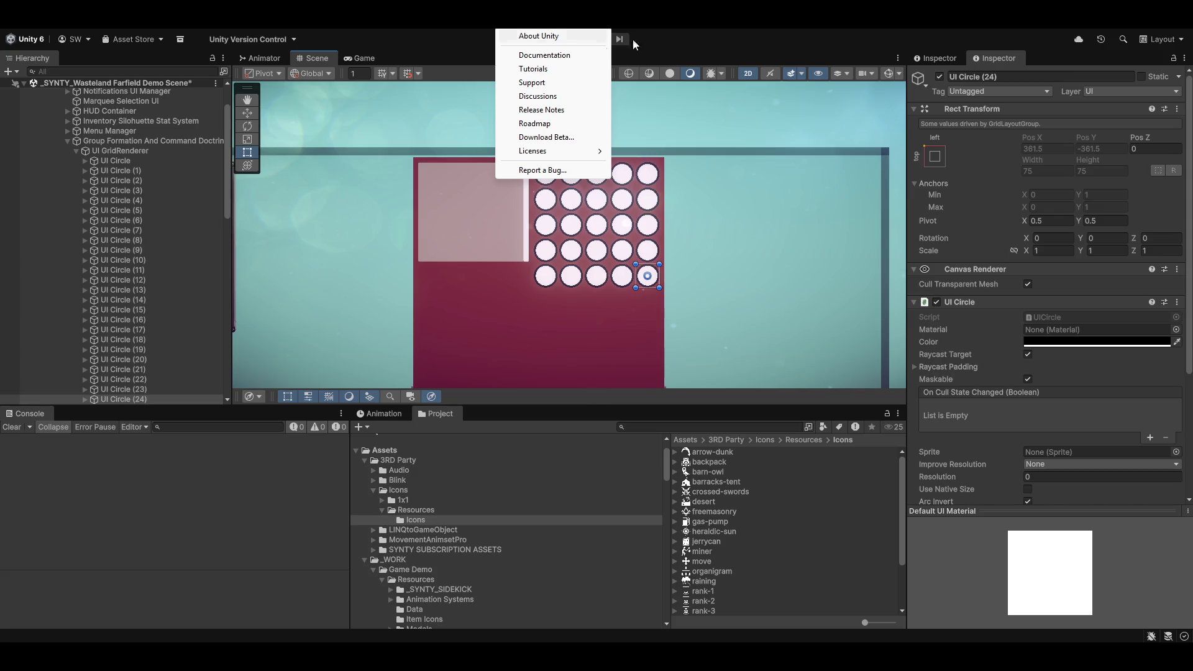
{"action": "left_click", "coordinate": [665, 86]}
{"action": "scroll", "coordinate": [570, 301], "scroll_direction": "up", "scroll_amount": 5}
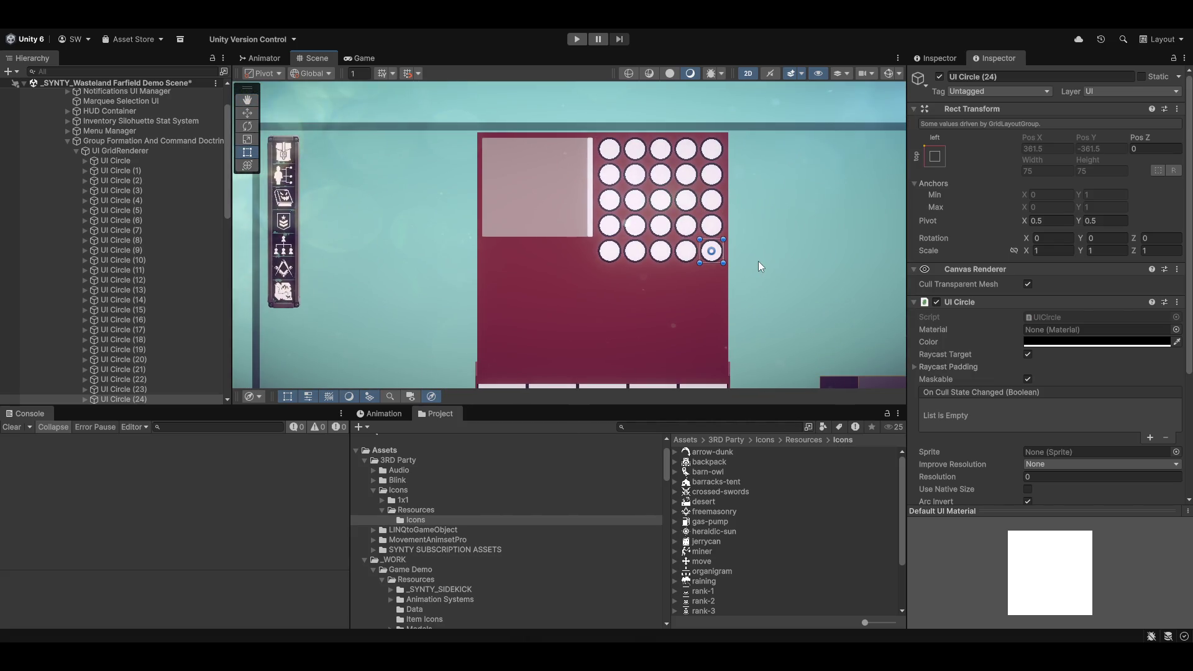
{"action": "scroll", "coordinate": [479, 331], "scroll_direction": "up", "scroll_amount": 4}
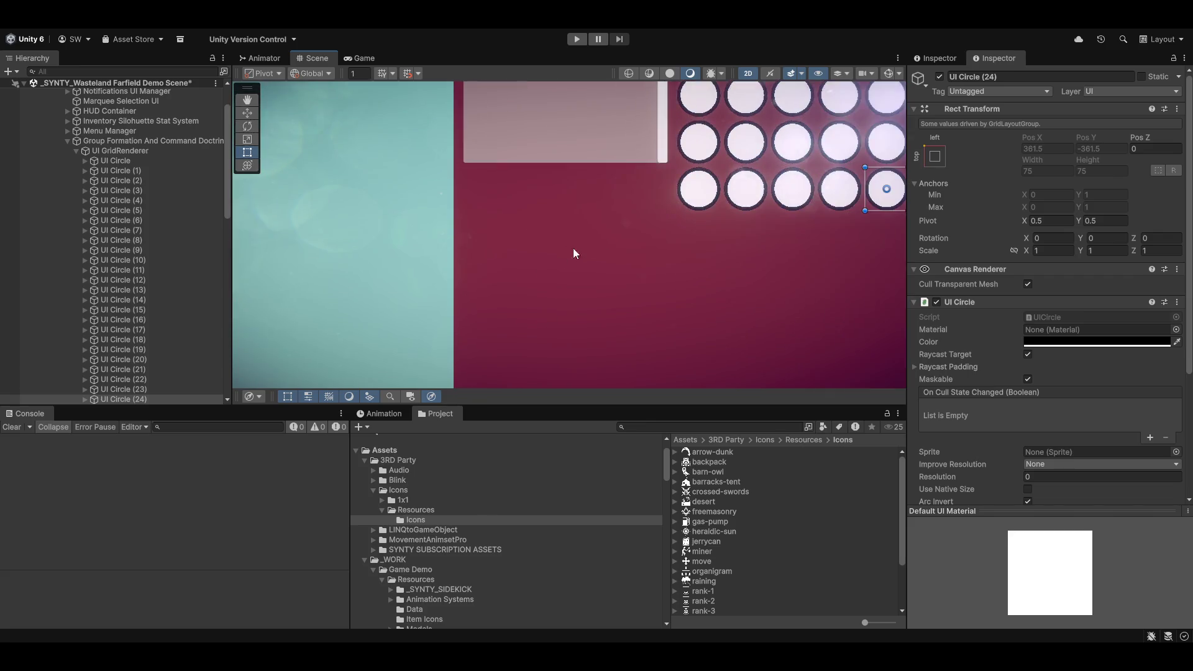
{"action": "scroll", "coordinate": [572, 248], "scroll_direction": "down", "scroll_amount": 1}
{"action": "mouse_move", "coordinate": [637, 201]}
{"action": "left_mouse_down"}
{"action": "mouse_move", "coordinate": [662, 212]}
{"action": "mouse_move", "coordinate": [745, 197]}
{"action": "left_mouse_up"}
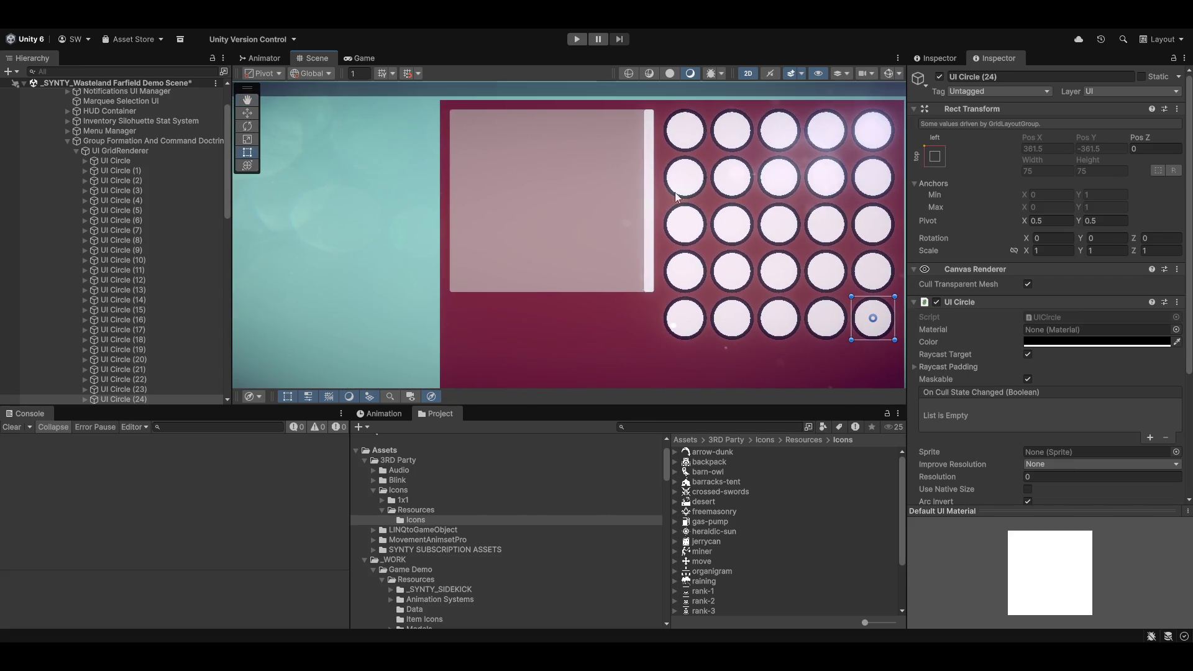
{"action": "left_click", "coordinate": [104, 151]}
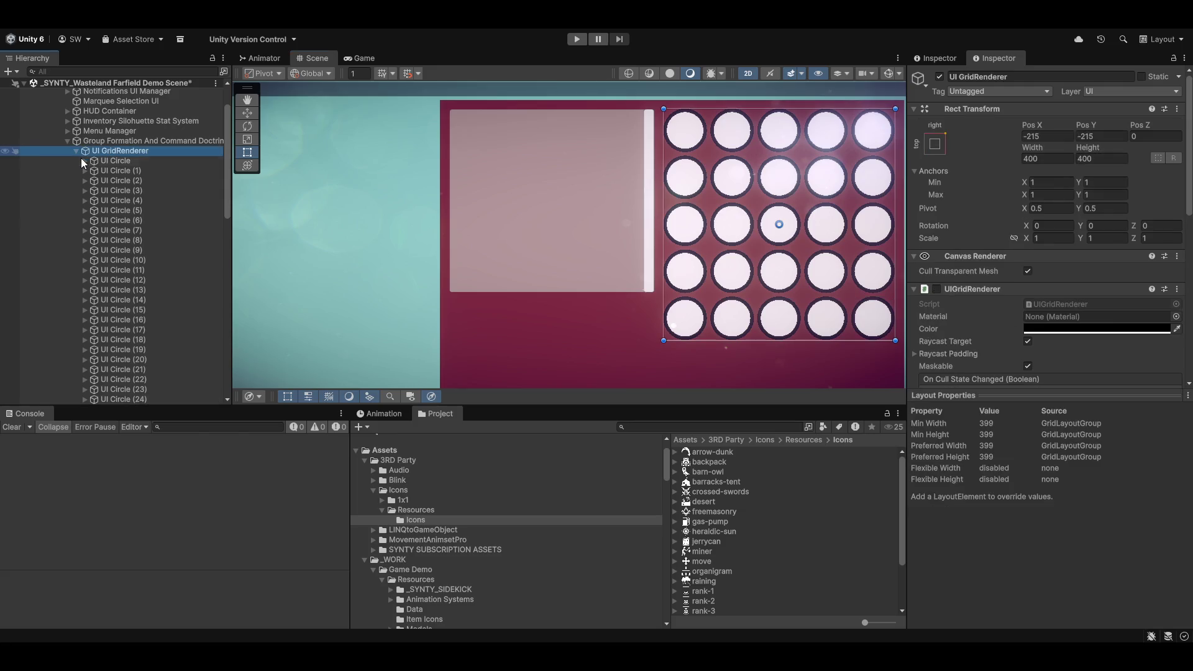
Step: Add a Vertical Layout Group to the Button Container, keeping zero padding and Upper Left alignment
{"action": "left_click", "coordinate": [74, 150]}
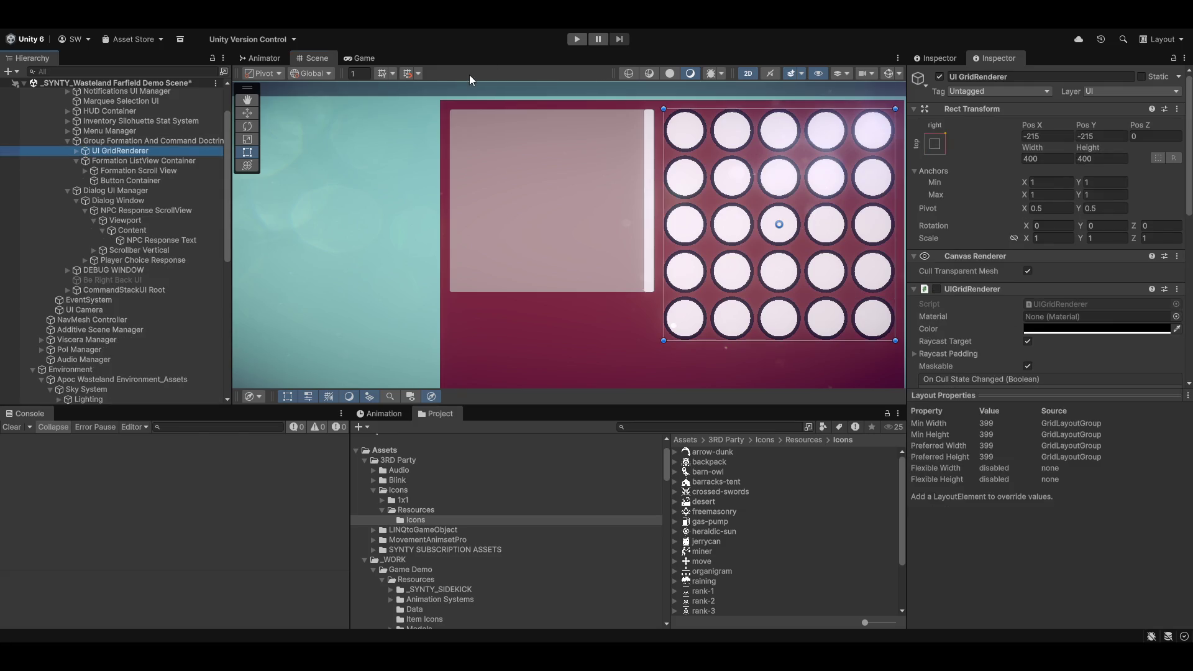
{"action": "mouse_move", "coordinate": [704, 230]}
{"action": "left_mouse_down"}
{"action": "mouse_move", "coordinate": [627, 244]}
{"action": "mouse_move", "coordinate": [577, 213]}
{"action": "mouse_move", "coordinate": [590, 127]}
{"action": "mouse_move", "coordinate": [560, 120]}
{"action": "mouse_move", "coordinate": [505, 208]}
{"action": "left_mouse_up"}
{"action": "scroll", "coordinate": [626, 244], "scroll_direction": "down", "scroll_amount": 5}
{"action": "left_click_drag", "start_coordinate": [624, 304], "coordinate": [652, 291]}
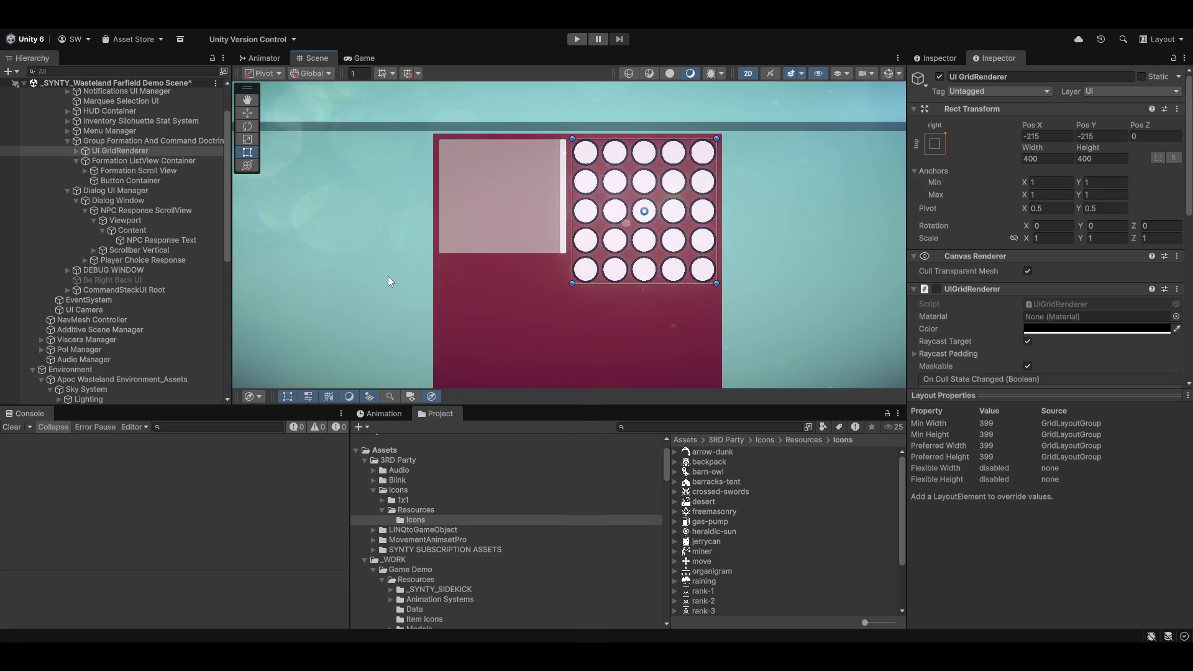
{"action": "left_click", "coordinate": [108, 180]}
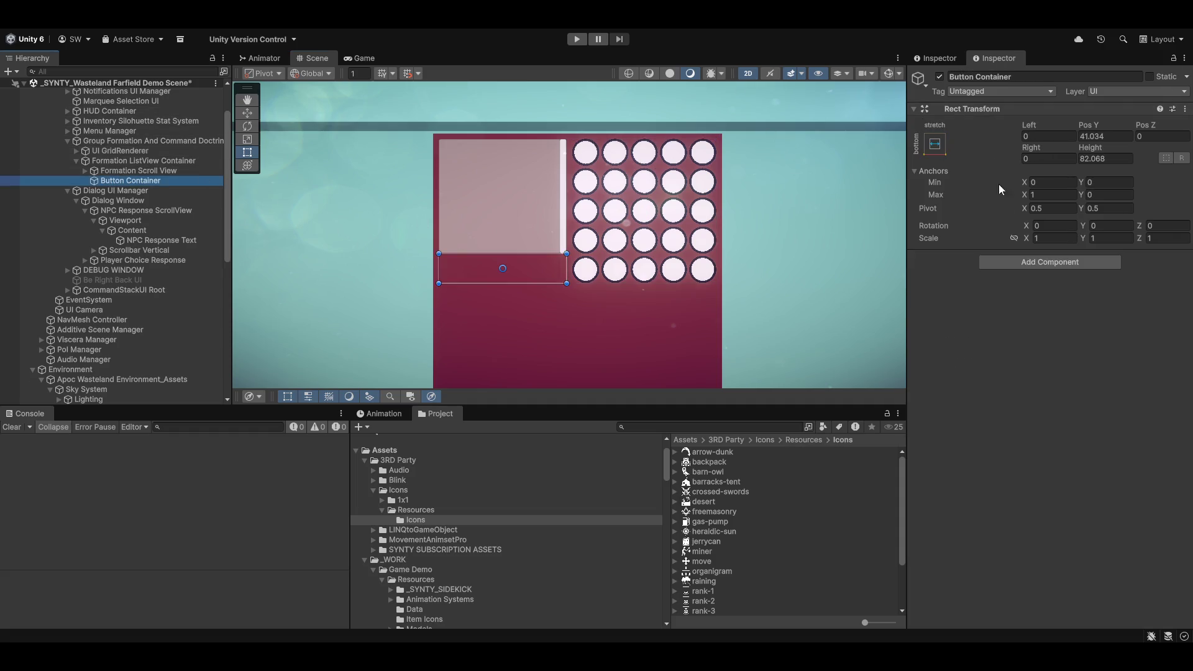
{"action": "left_click", "coordinate": [1050, 262]}
{"action": "type", "text": "vertic"}
{"action": "key", "text": "Up"}
{"action": "key", "text": "Return"}
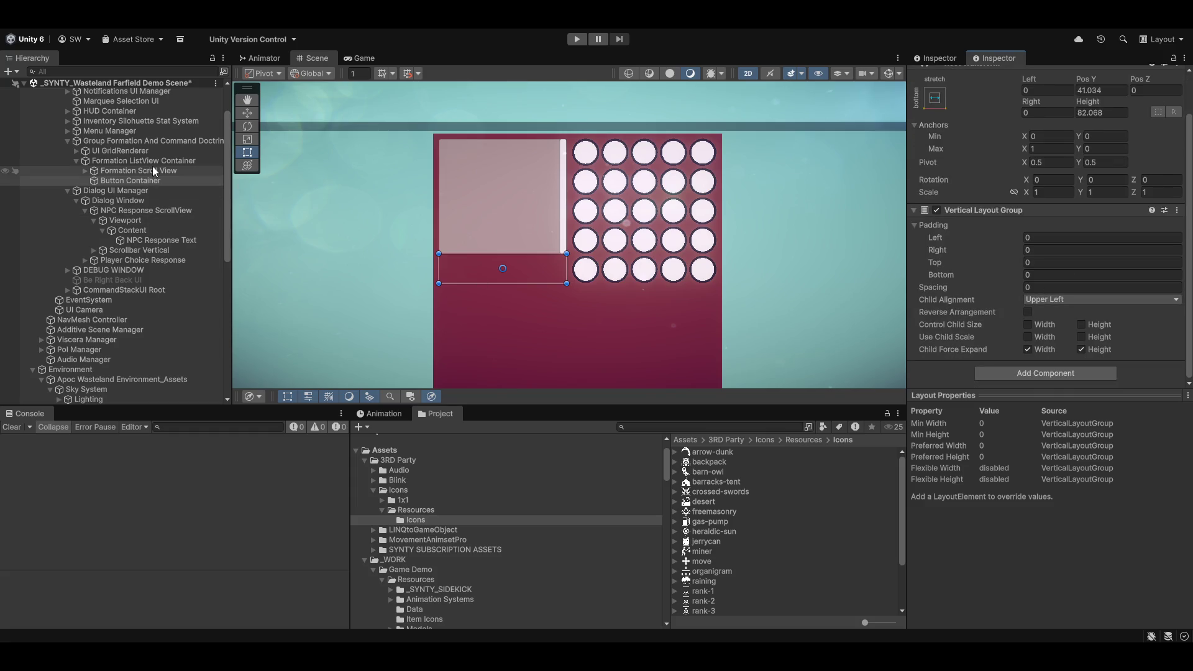
{"action": "left_click", "coordinate": [131, 170]}
{"action": "left_click", "coordinate": [133, 180]}
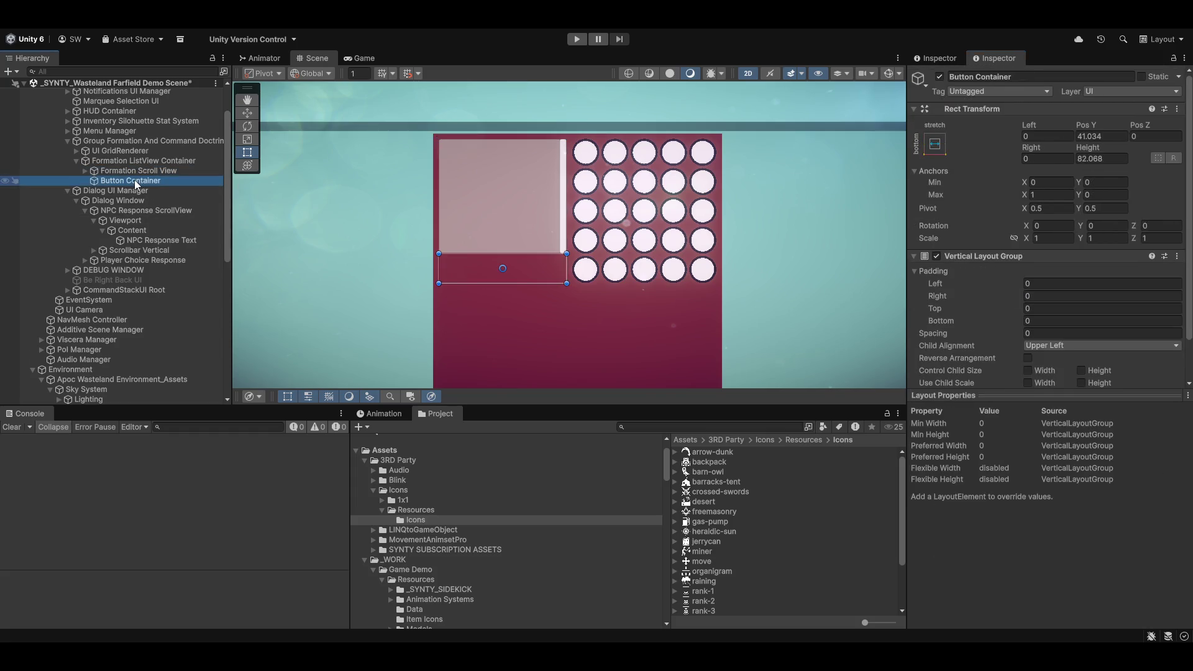
Step: Create a UI Button inside the Button Container
{"action": "right_click", "coordinate": [135, 182]}
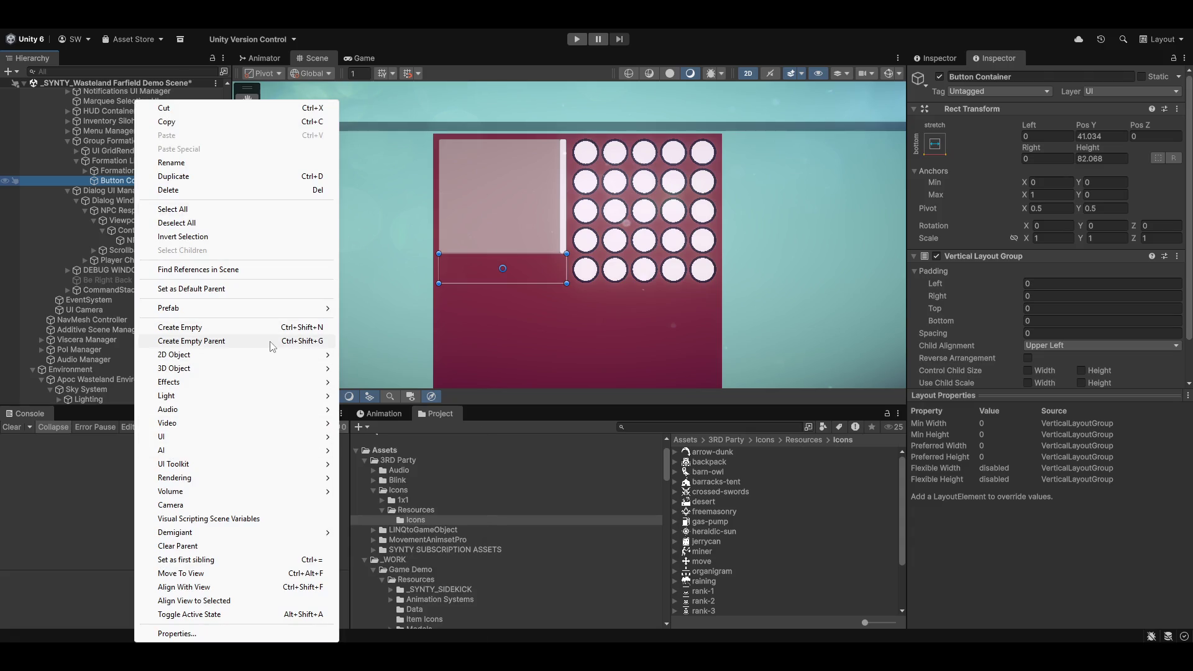
{"action": "mouse_move", "coordinate": [225, 436]}
{"action": "mouse_move", "coordinate": [386, 440]}
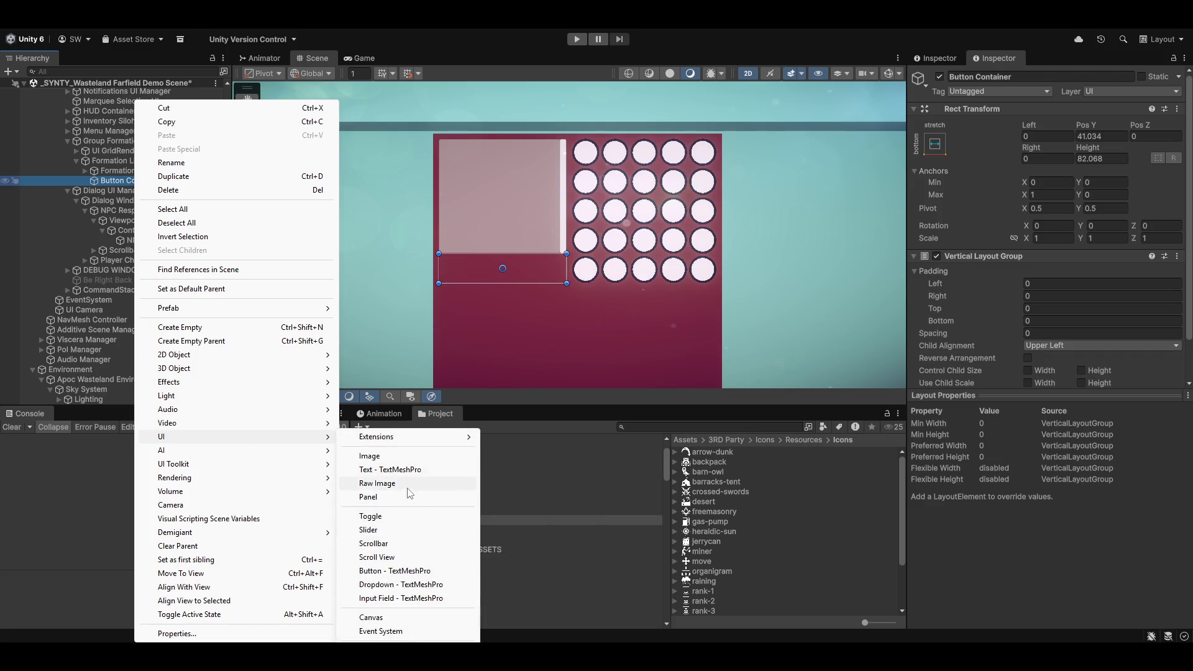
{"action": "left_click", "coordinate": [407, 570]}
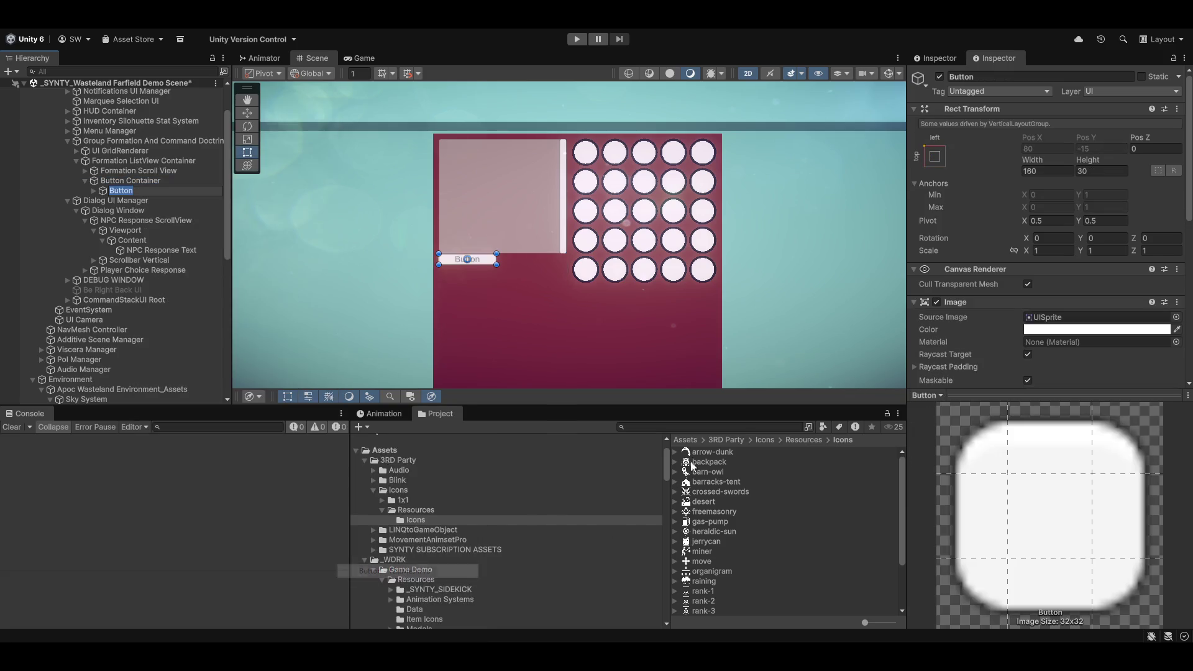
{"action": "left_click", "coordinate": [136, 179]}
Step: Duplicate the Button with Ctrl+D so Button and Button (1) stack in the container
{"action": "left_click", "coordinate": [126, 189]}
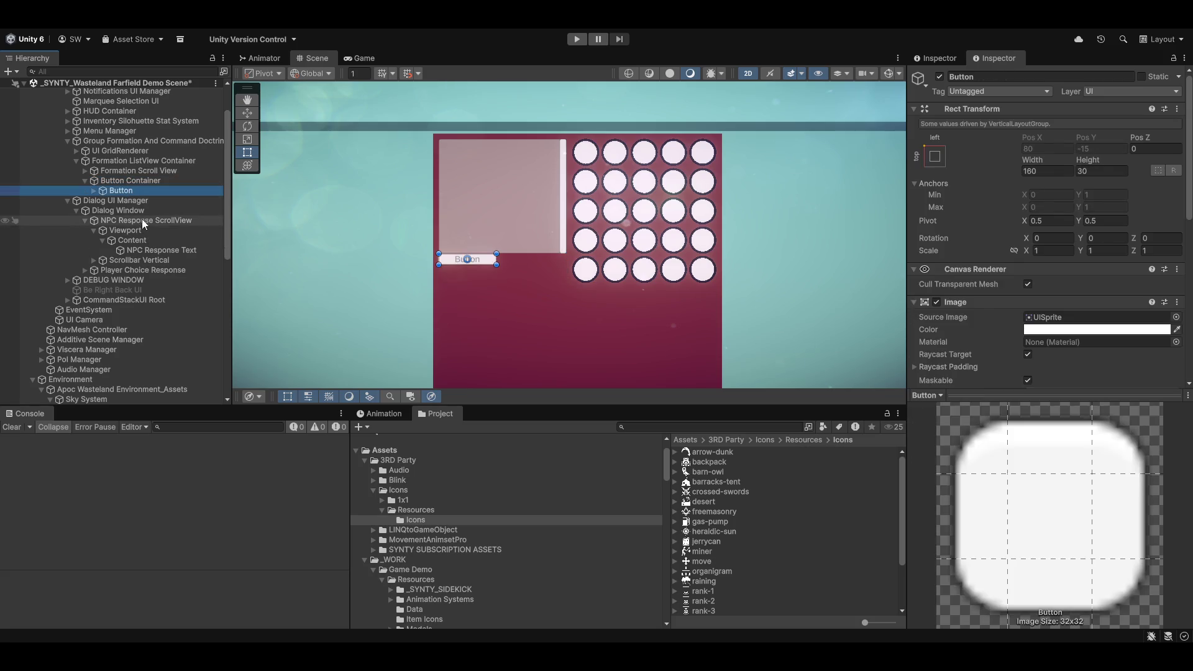
{"action": "key", "text": "ctrl+d"}
{"action": "left_click", "coordinate": [139, 179]}
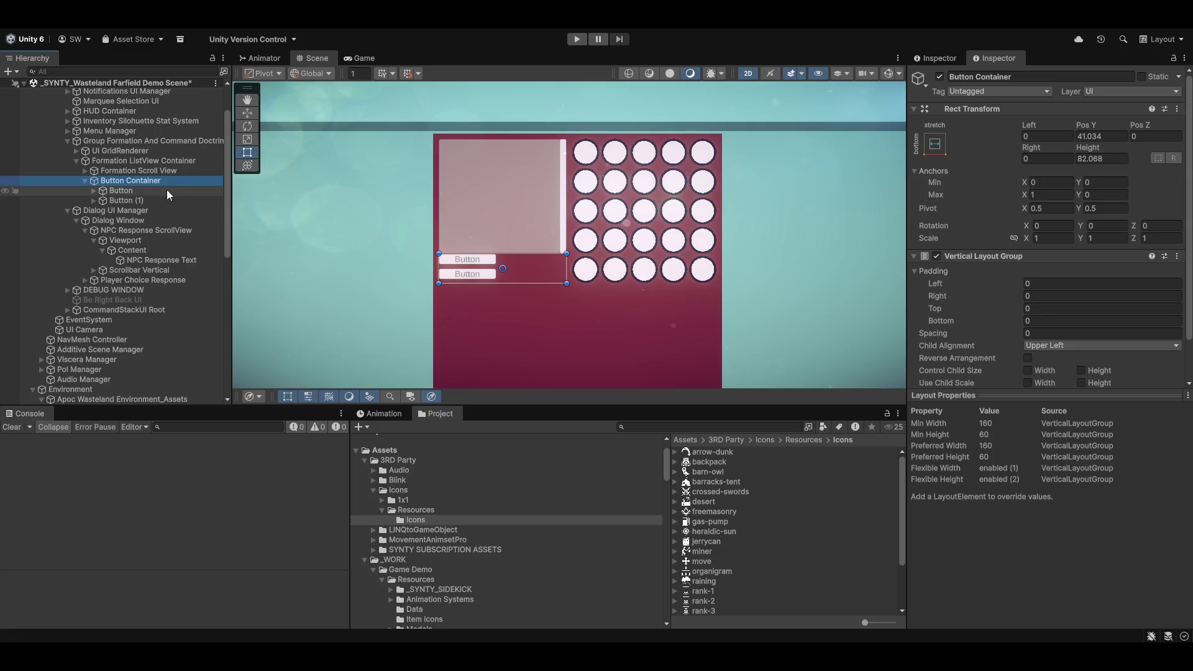
Step: Set Child Alignment to Middle Center and enable Control Child Size Width
{"action": "scroll", "coordinate": [997, 286], "scroll_direction": "down", "scroll_amount": 2}
{"action": "left_click", "coordinate": [1060, 300]}
{"action": "left_click", "coordinate": [1084, 368]}
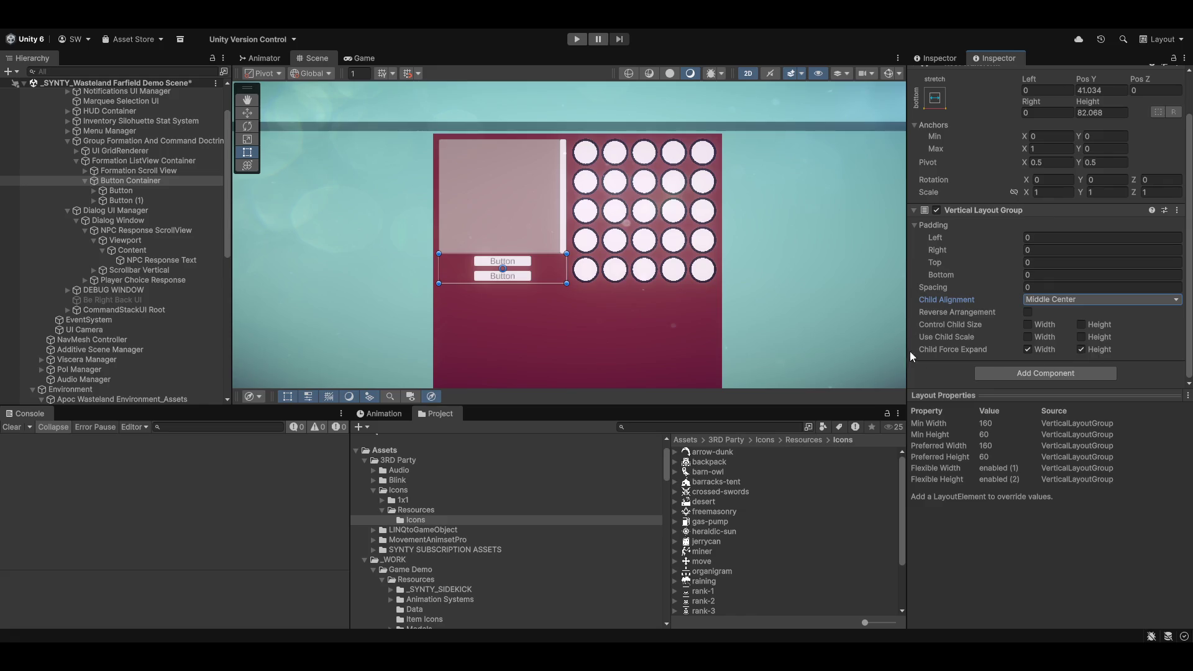
{"action": "left_click", "coordinate": [1027, 324]}
{"action": "scroll", "coordinate": [507, 281], "scroll_direction": "up", "scroll_amount": 2}
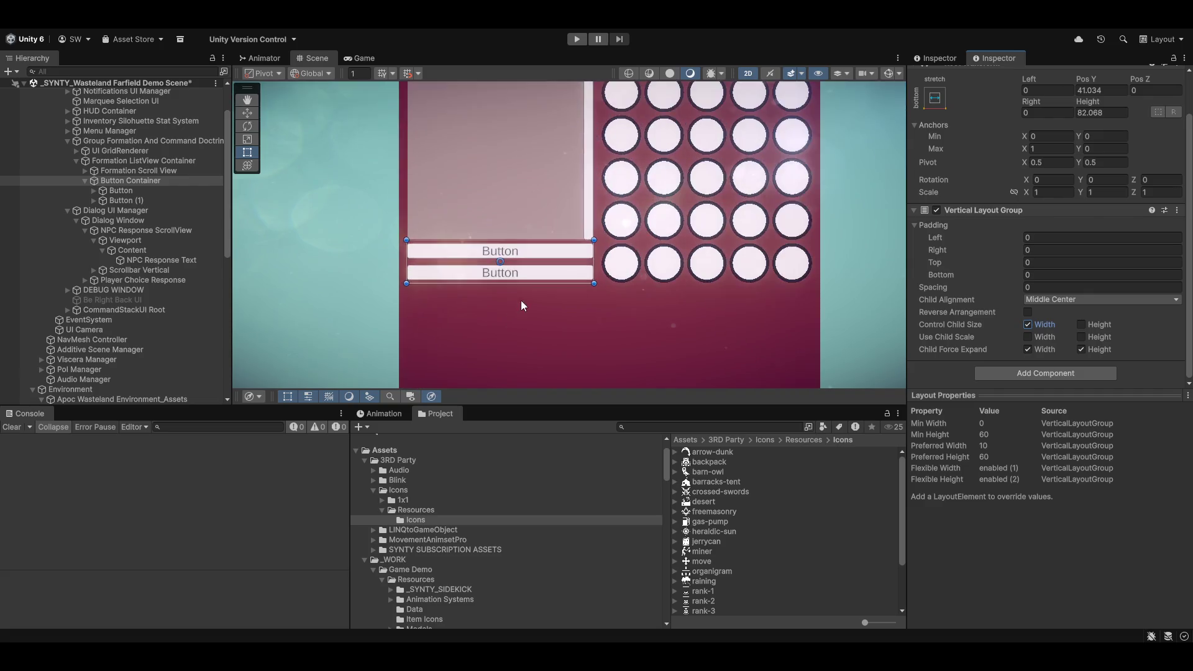
{"action": "scroll", "coordinate": [520, 287], "scroll_direction": "up", "scroll_amount": 3}
Step: Try left and right padding values, then revert both back to 0
{"action": "left_click", "coordinate": [1030, 237]}
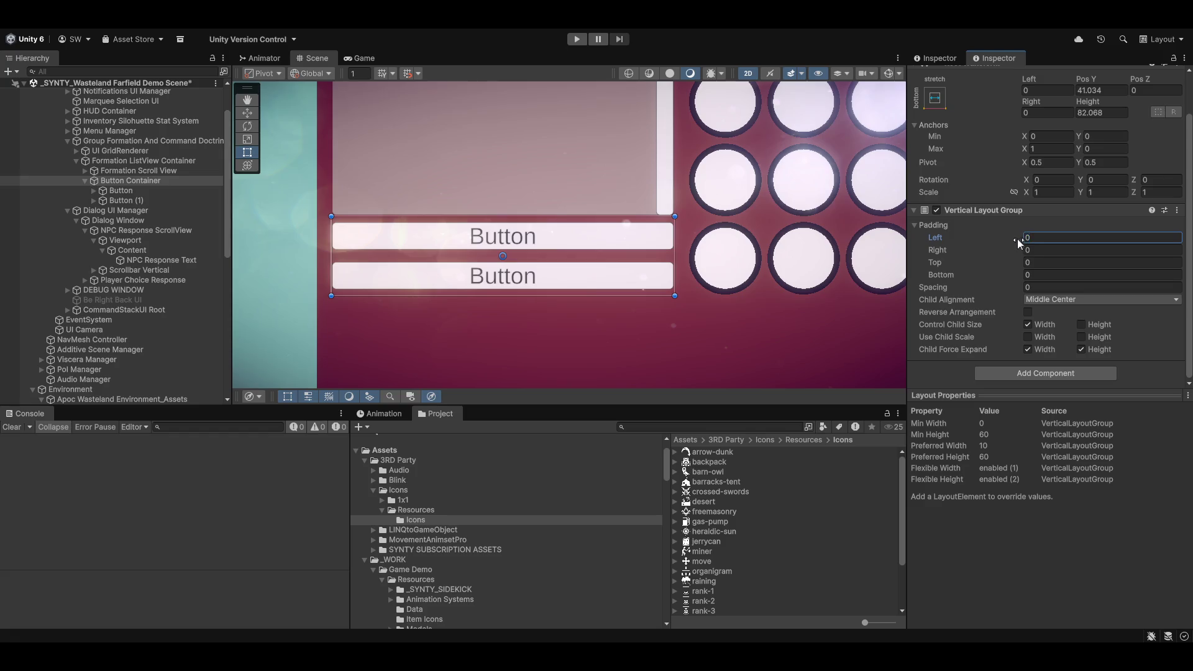
{"action": "type", "text": "12"}
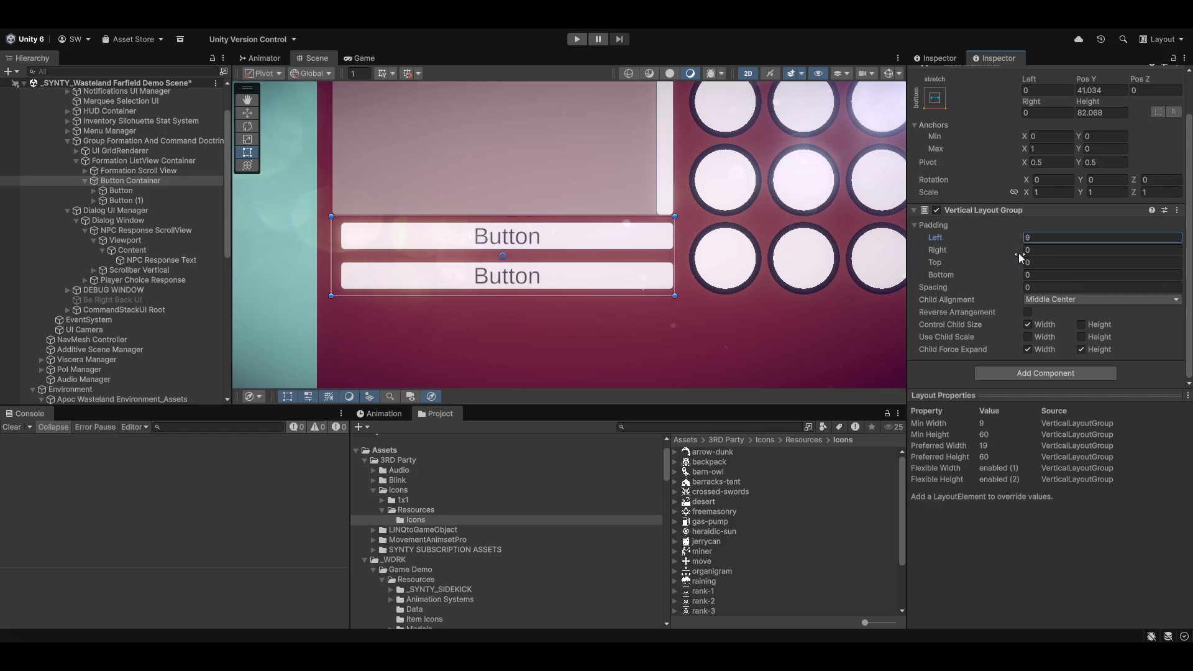
{"action": "key", "text": "BackSpace"}
{"action": "key", "text": "BackSpace"}
{"action": "type", "text": "0"}
{"action": "left_click_drag", "start_coordinate": [984, 251], "coordinate": [1000, 251]}
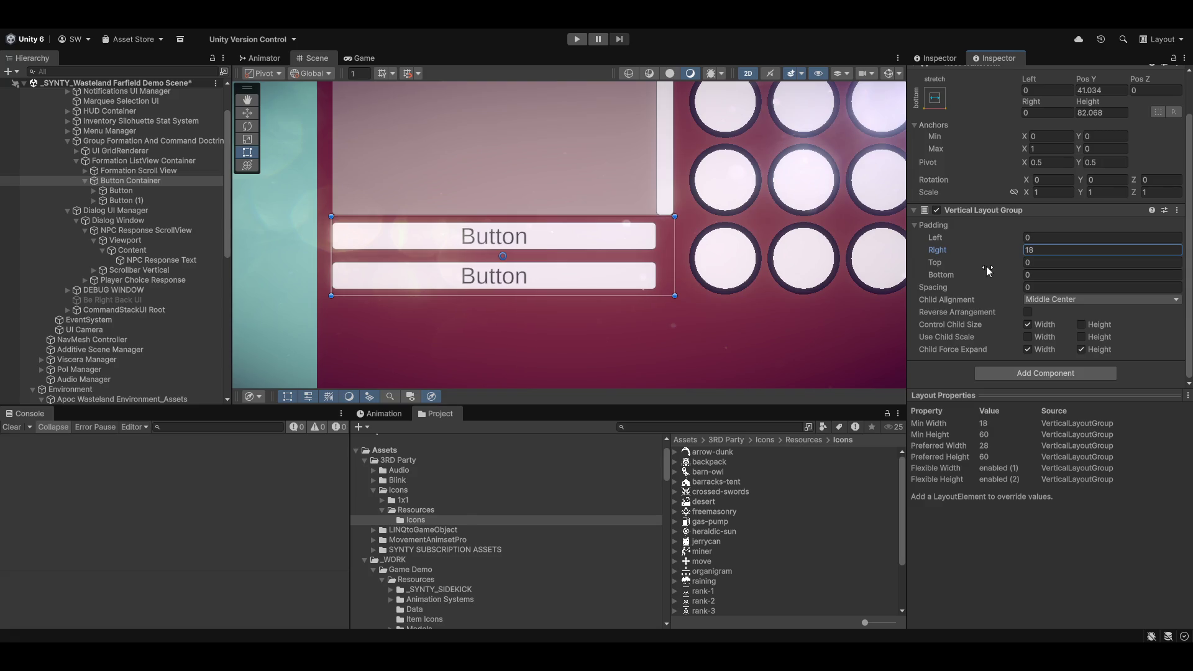
{"action": "scroll", "coordinate": [714, 286], "scroll_direction": "down", "scroll_amount": 5}
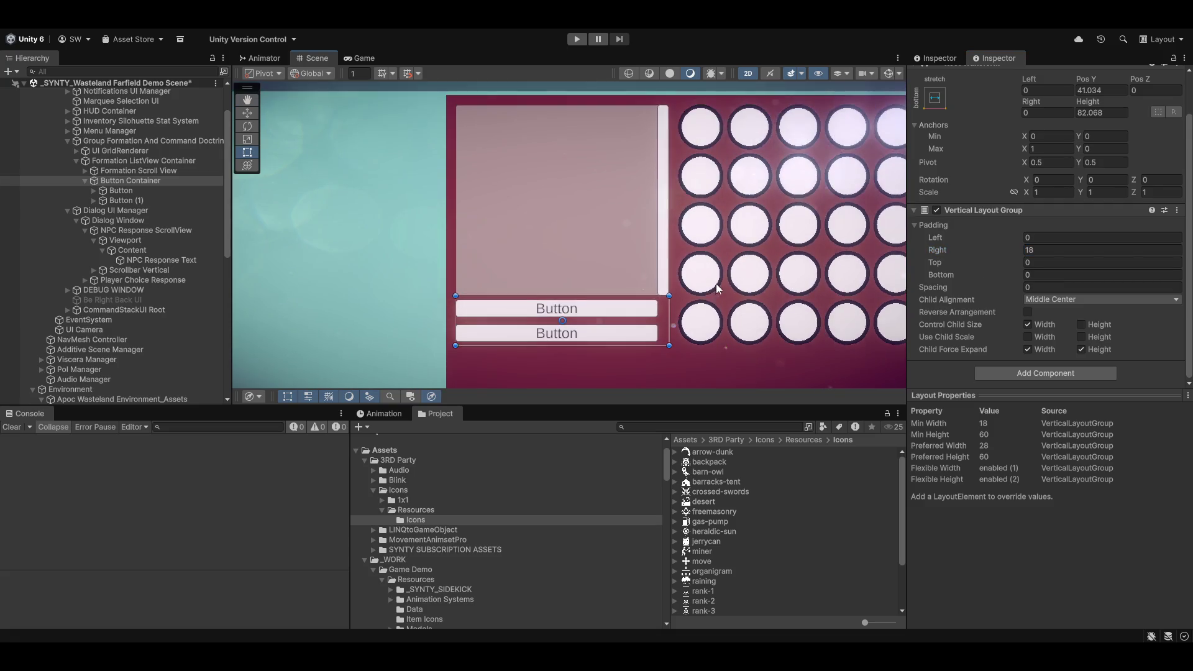
{"action": "scroll", "coordinate": [717, 287], "scroll_direction": "down", "scroll_amount": 2}
{"action": "key", "text": "ctrl+z"}
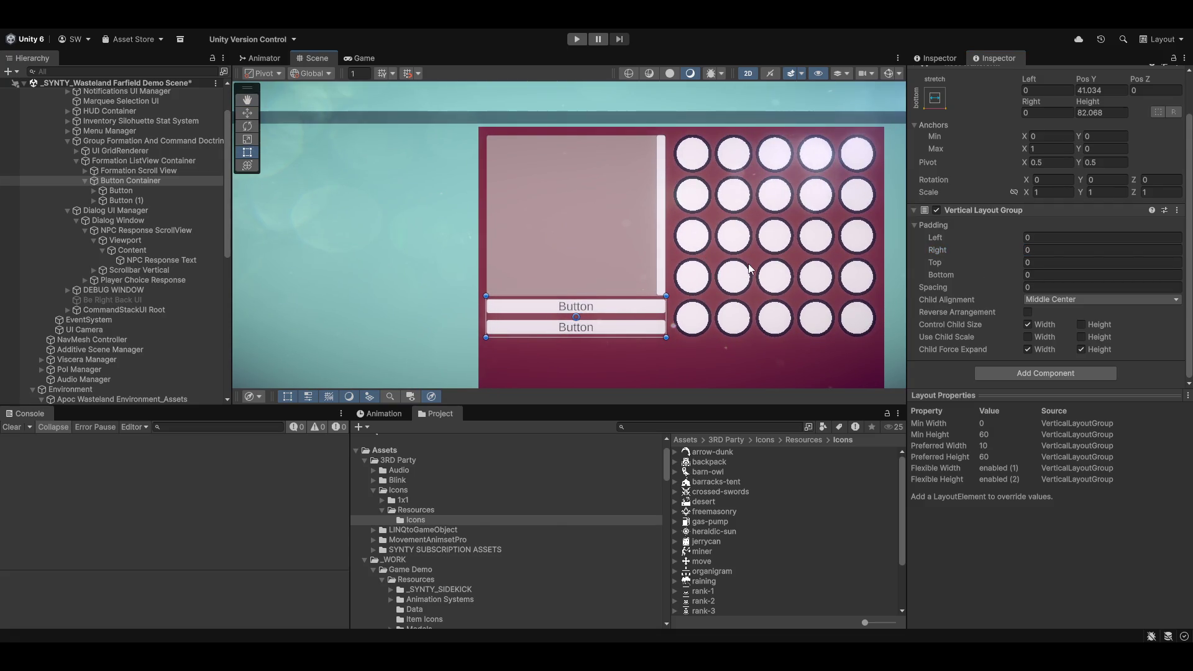
{"action": "scroll", "coordinate": [653, 248], "scroll_direction": "up", "scroll_amount": 1}
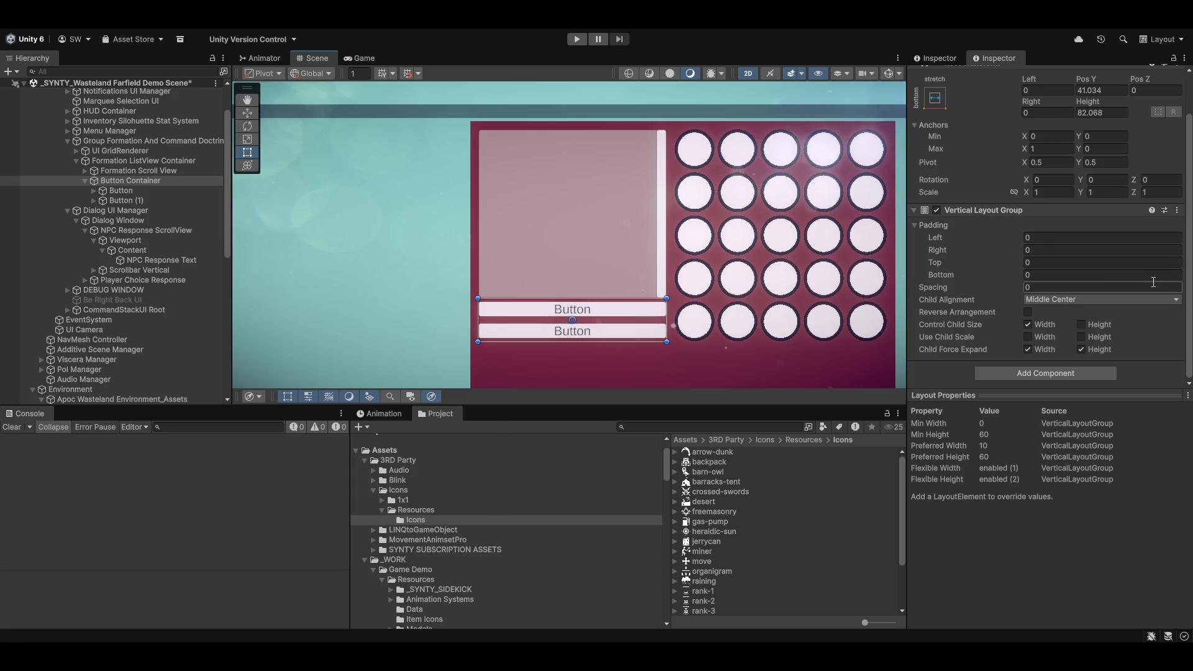
Step: Enable Control Child Size Height and switch to the Game view
{"action": "left_click", "coordinate": [1082, 325]}
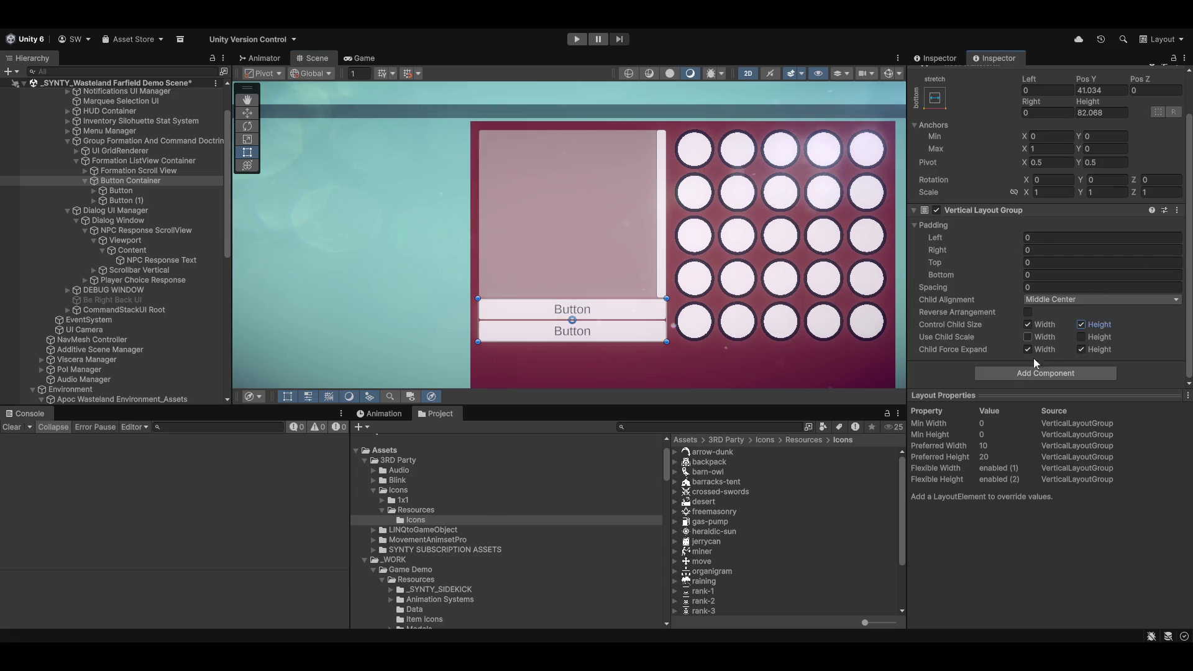
{"action": "scroll", "coordinate": [687, 247], "scroll_direction": "down", "scroll_amount": 3}
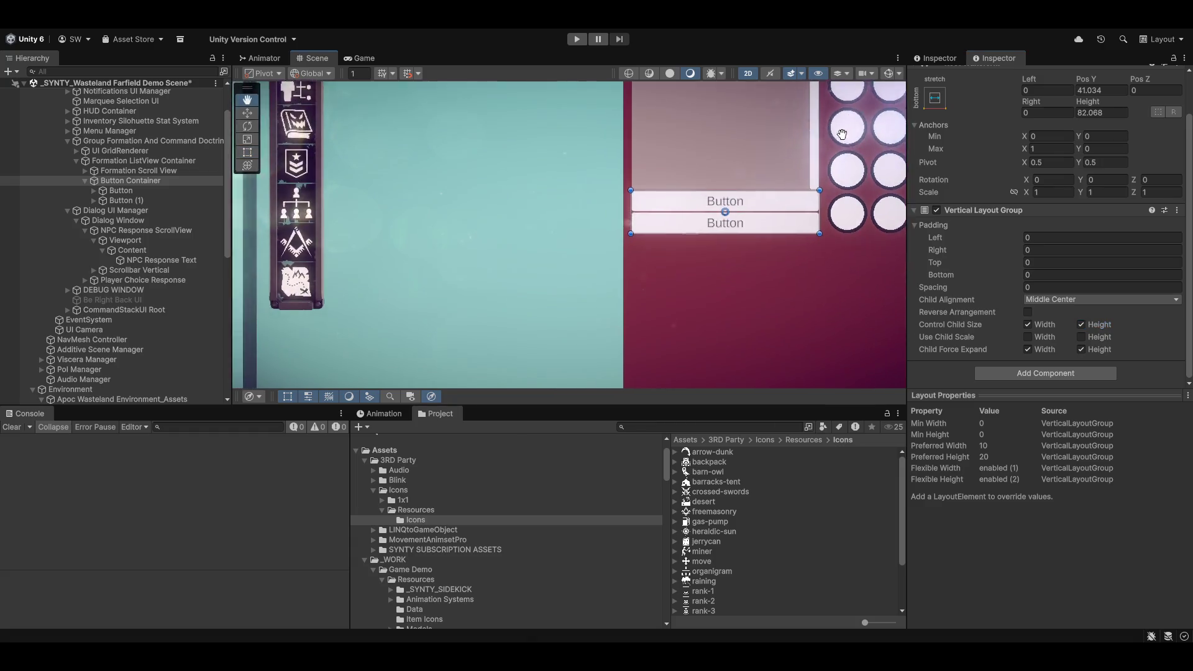
{"action": "scroll", "coordinate": [573, 124], "scroll_direction": "up", "scroll_amount": 3}
{"action": "left_click", "coordinate": [370, 55]}
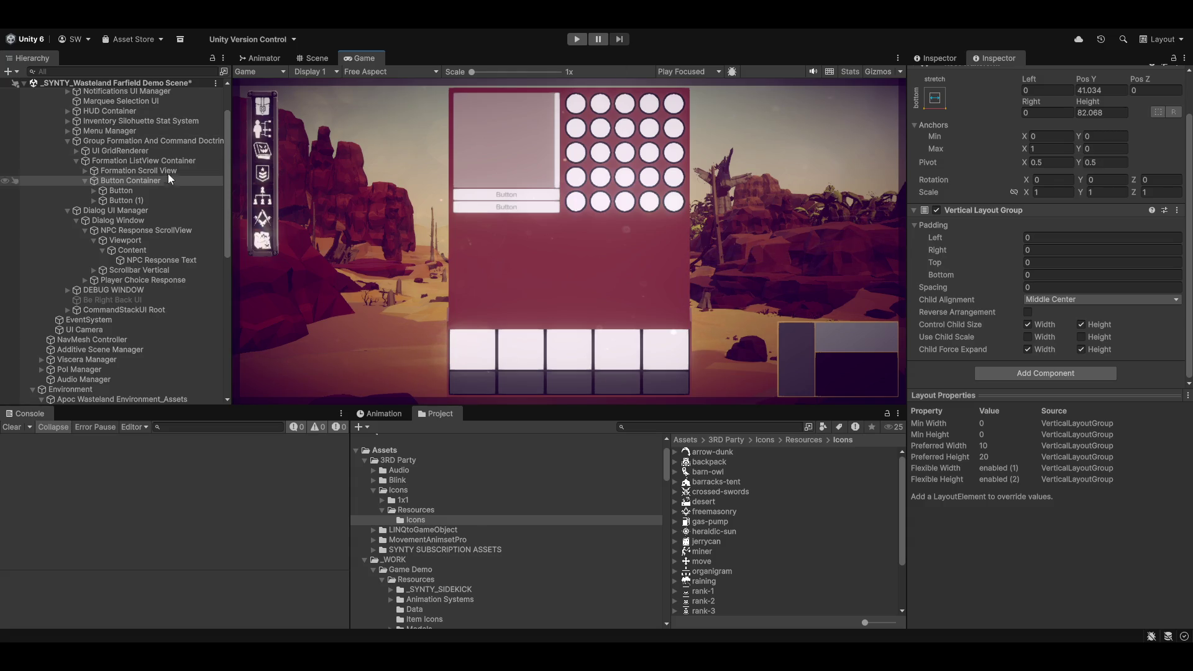
Step: Inspect the Formation ListView Container and UI GridRenderer, then add a component to Group Formation And Command Doctrine
{"action": "left_click", "coordinate": [162, 158]}
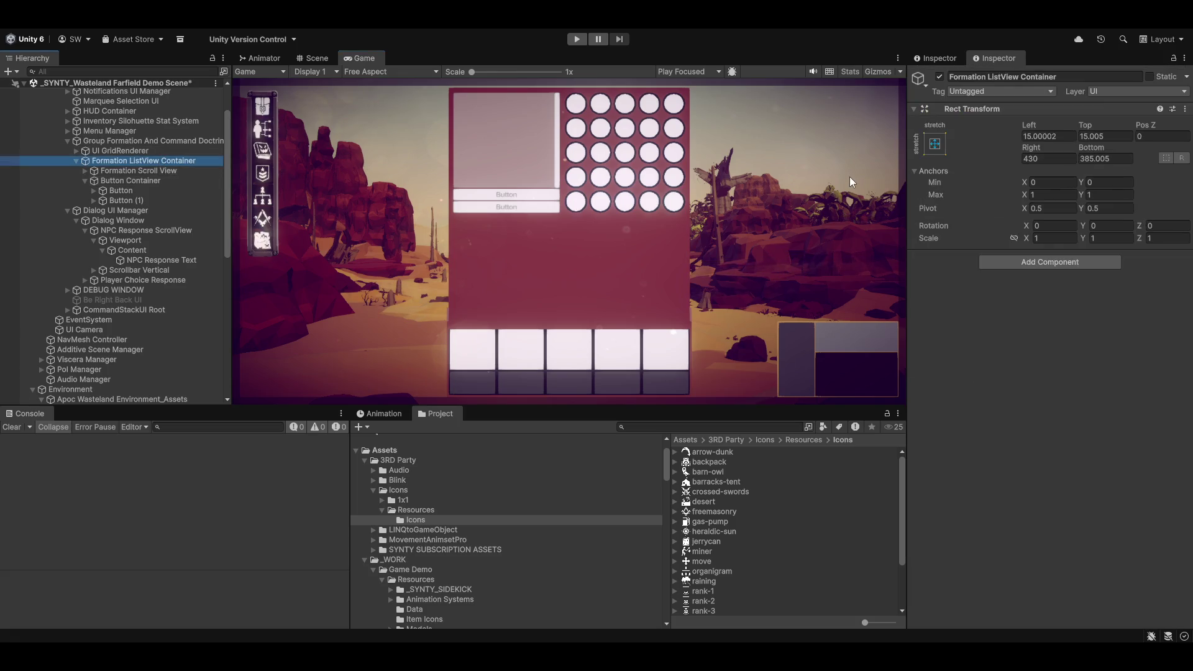
{"action": "left_click", "coordinate": [136, 140]}
{"action": "scroll", "coordinate": [930, 286], "scroll_direction": "down", "scroll_amount": 3}
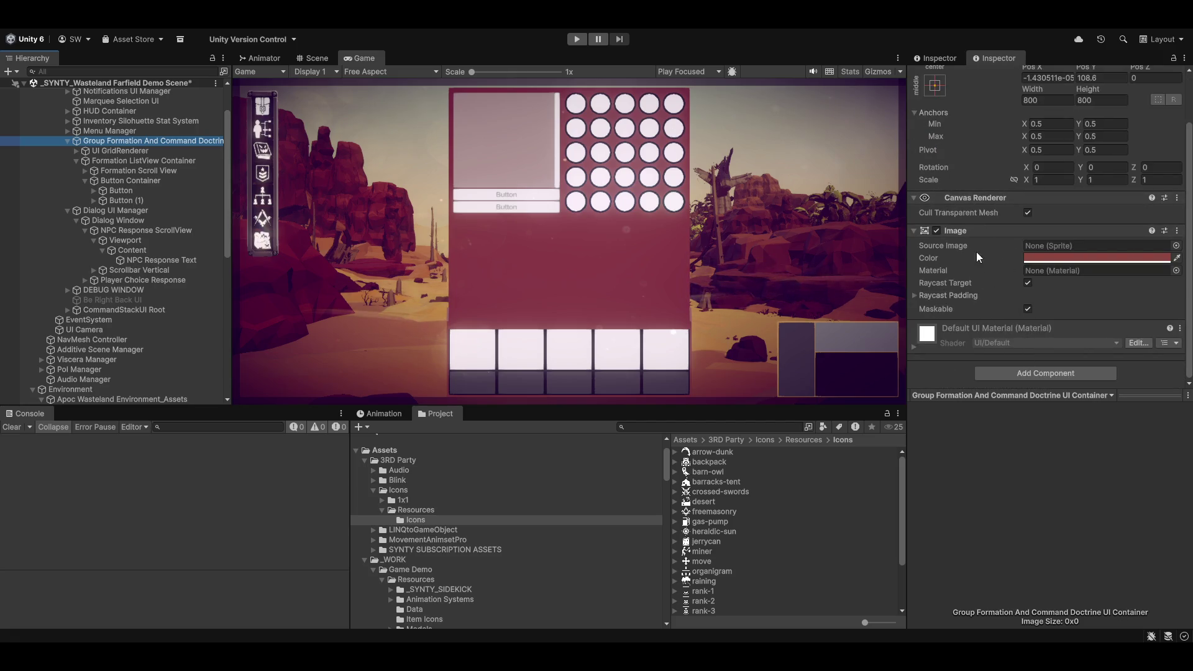
{"action": "left_click", "coordinate": [135, 150]}
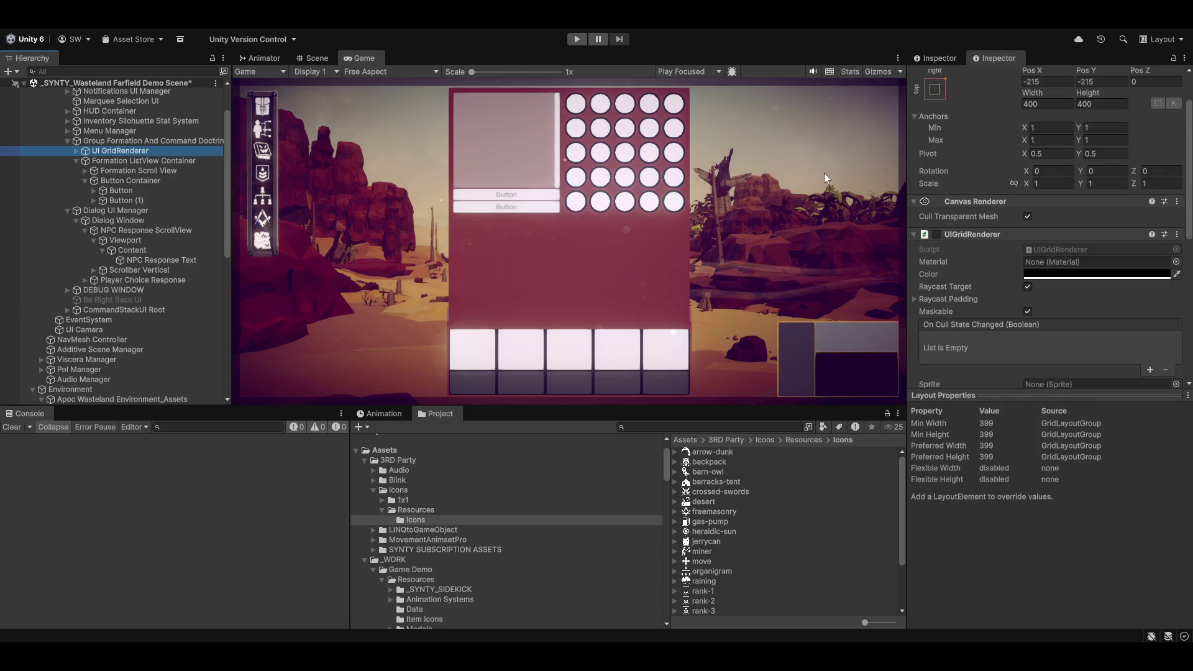
{"action": "scroll", "coordinate": [1005, 263], "scroll_direction": "down", "scroll_amount": 5}
{"action": "scroll", "coordinate": [1002, 268], "scroll_direction": "down", "scroll_amount": 4}
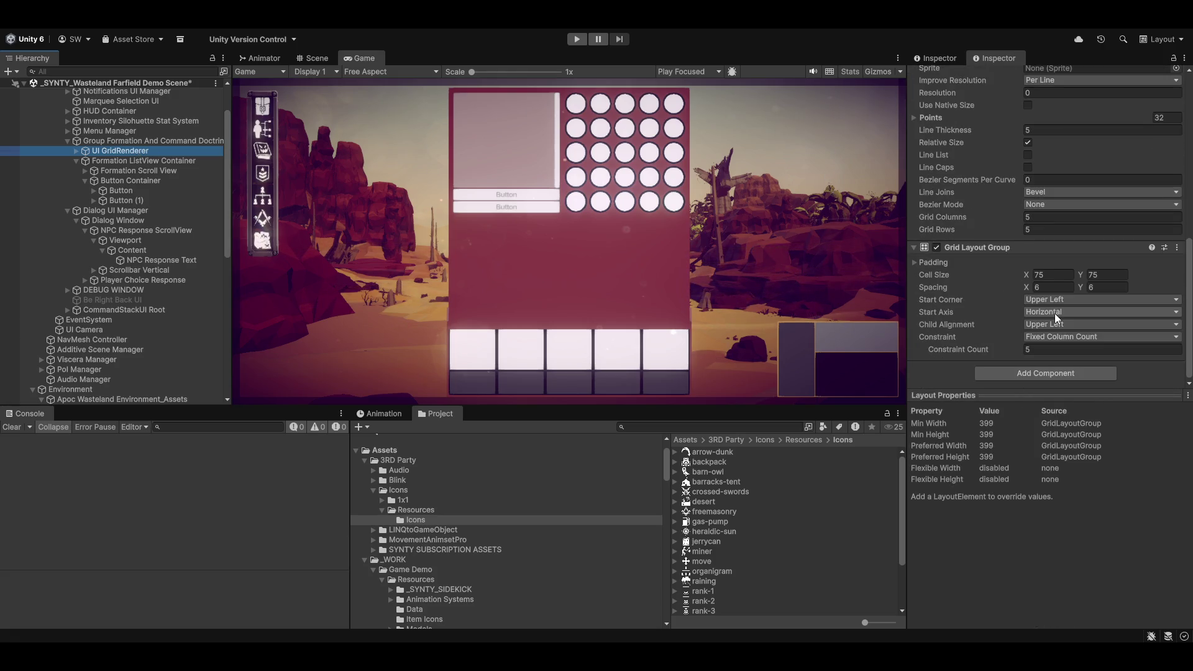
{"action": "scroll", "coordinate": [1003, 312], "scroll_direction": "up", "scroll_amount": 5}
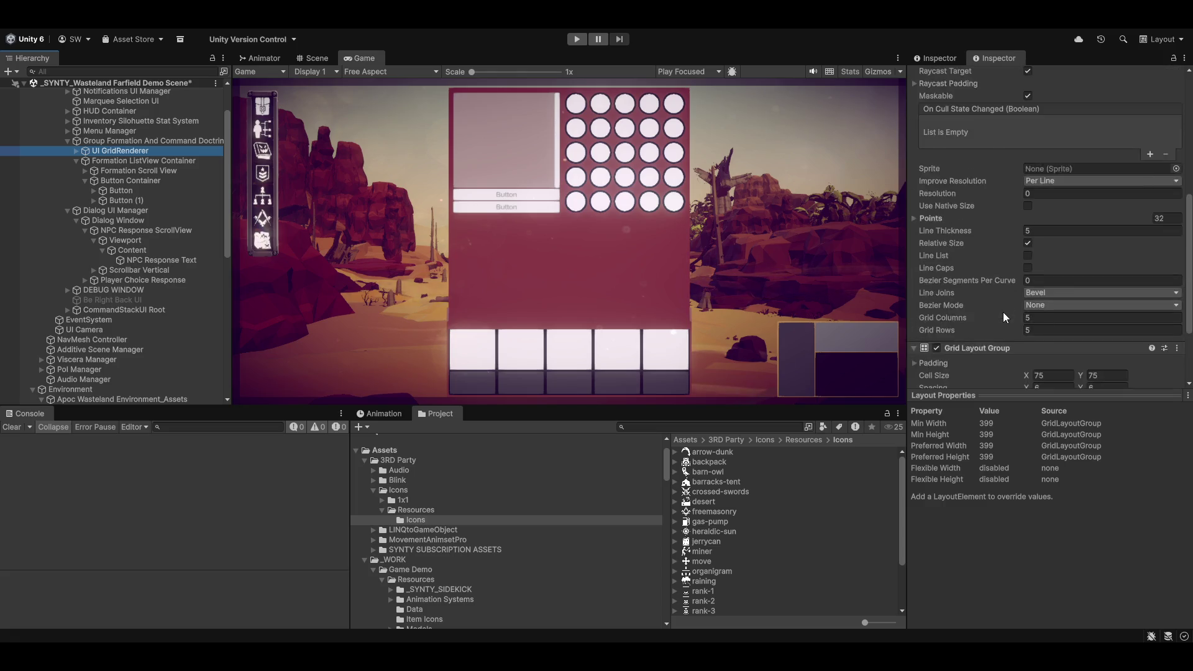
{"action": "left_click", "coordinate": [176, 140]}
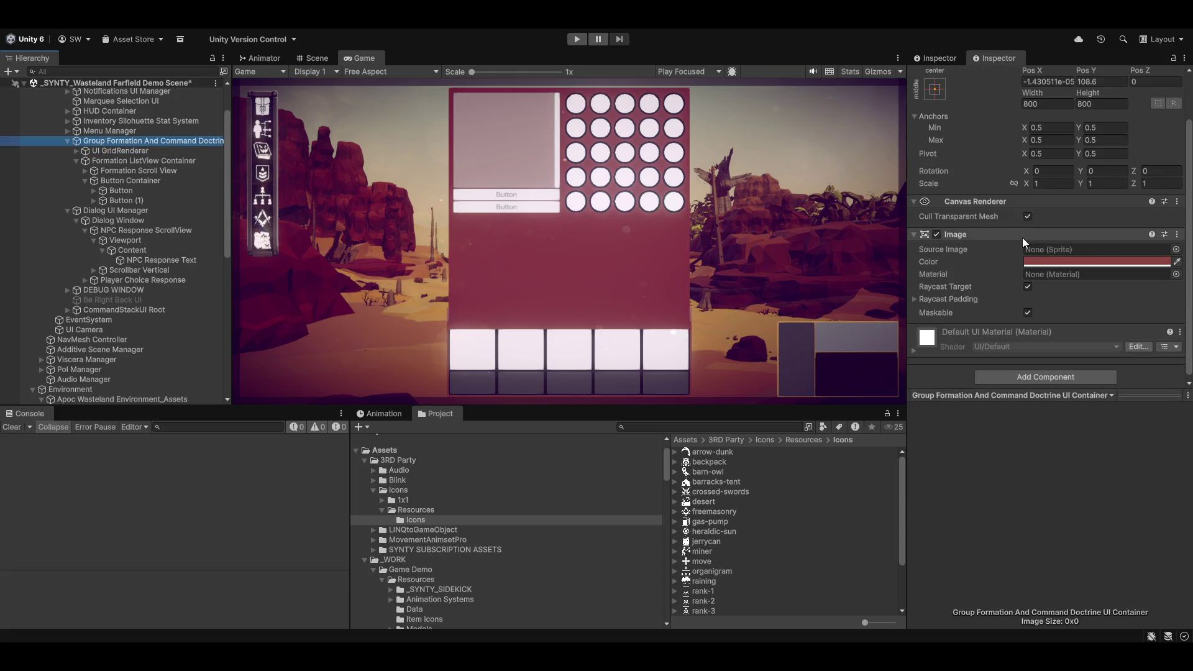
{"action": "left_click", "coordinate": [1025, 373]}
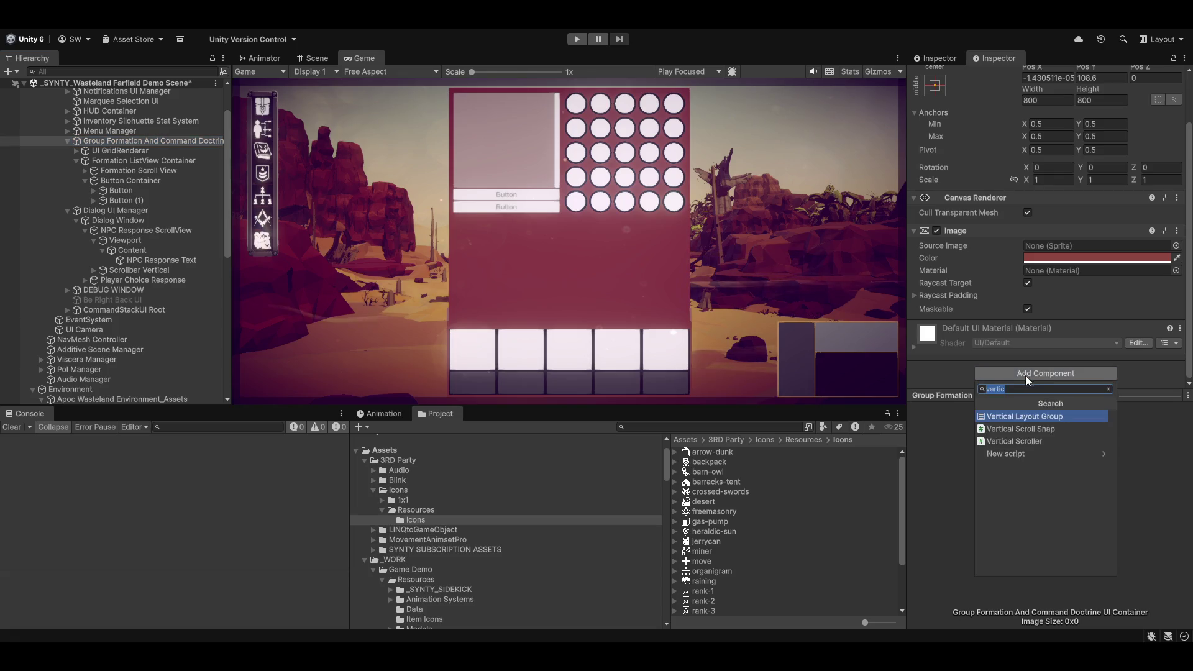
Step: Add a Canvas Group with Alpha 0, Interactable and Blocks Raycasts unchecked
{"action": "type", "text": "canv"}
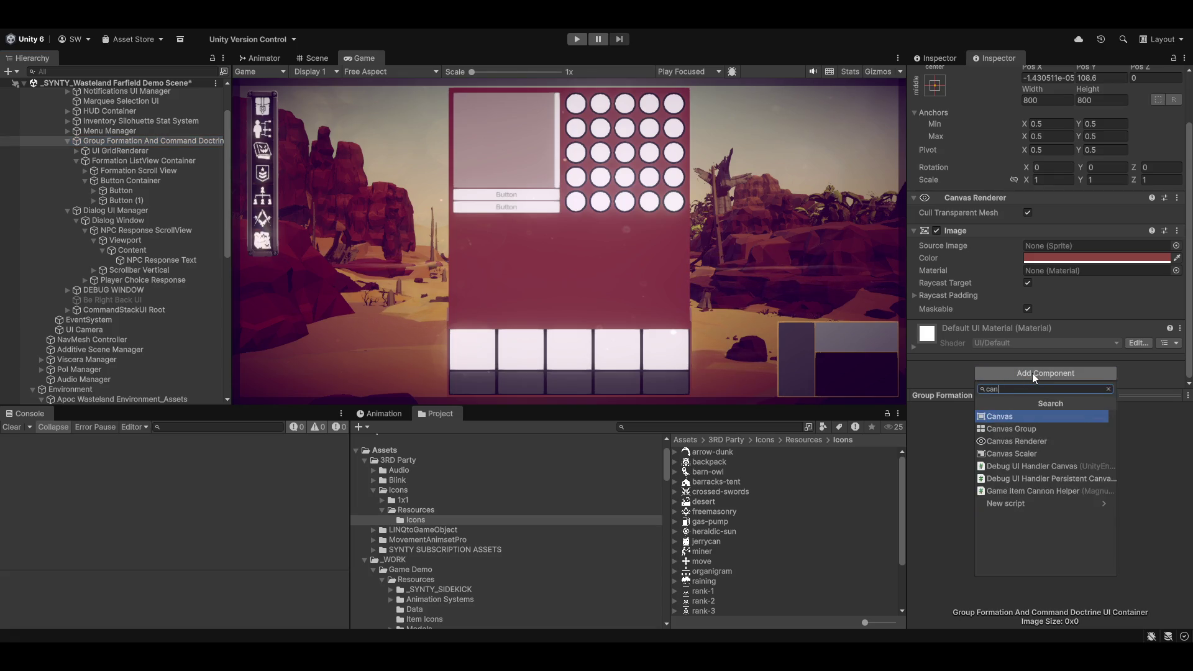
{"action": "key", "text": "Down"}
{"action": "key", "text": "Return"}
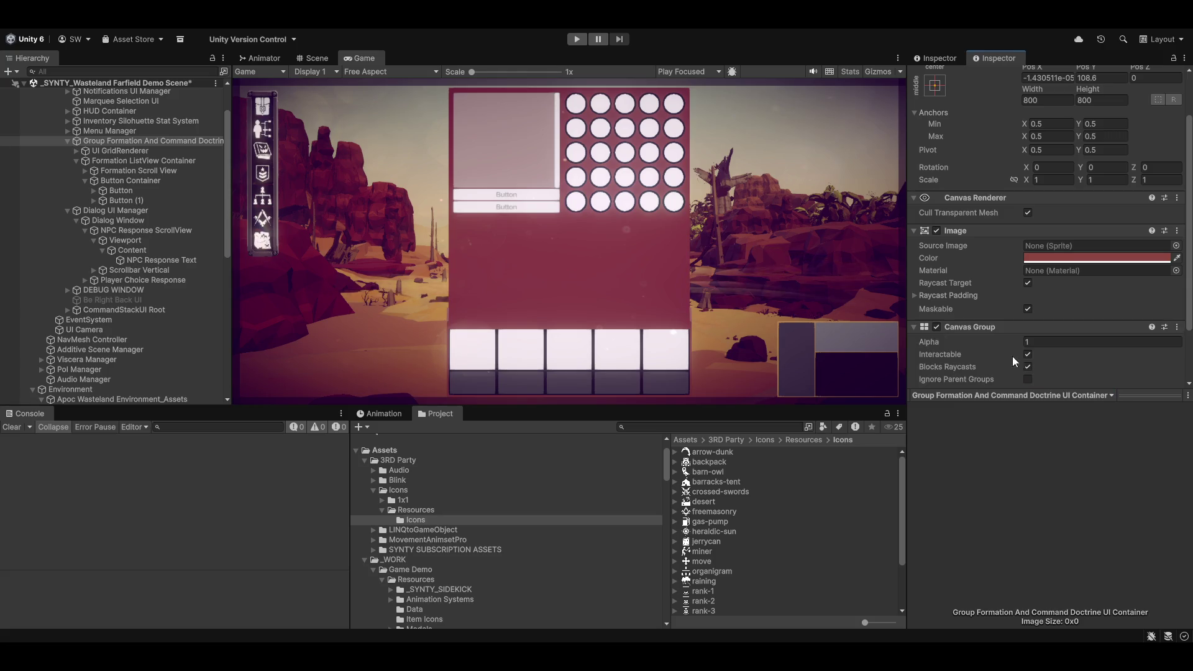
{"action": "left_click_drag", "start_coordinate": [963, 345], "coordinate": [945, 344]}
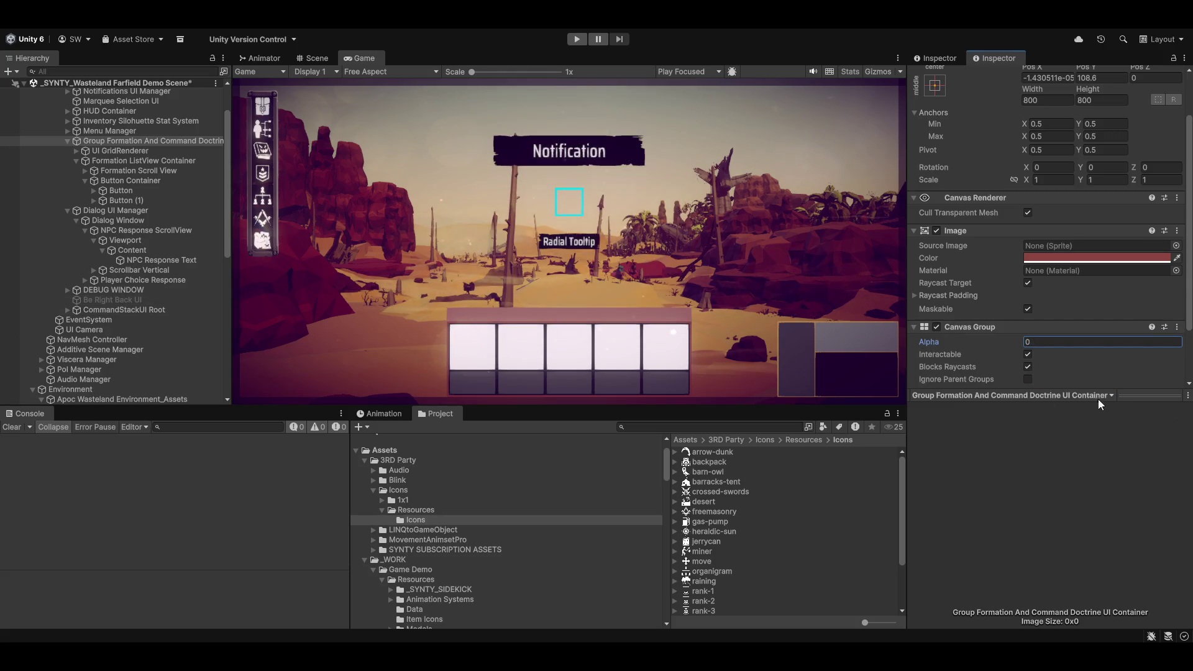
{"action": "left_click", "coordinate": [1028, 353]}
{"action": "left_click", "coordinate": [1028, 366]}
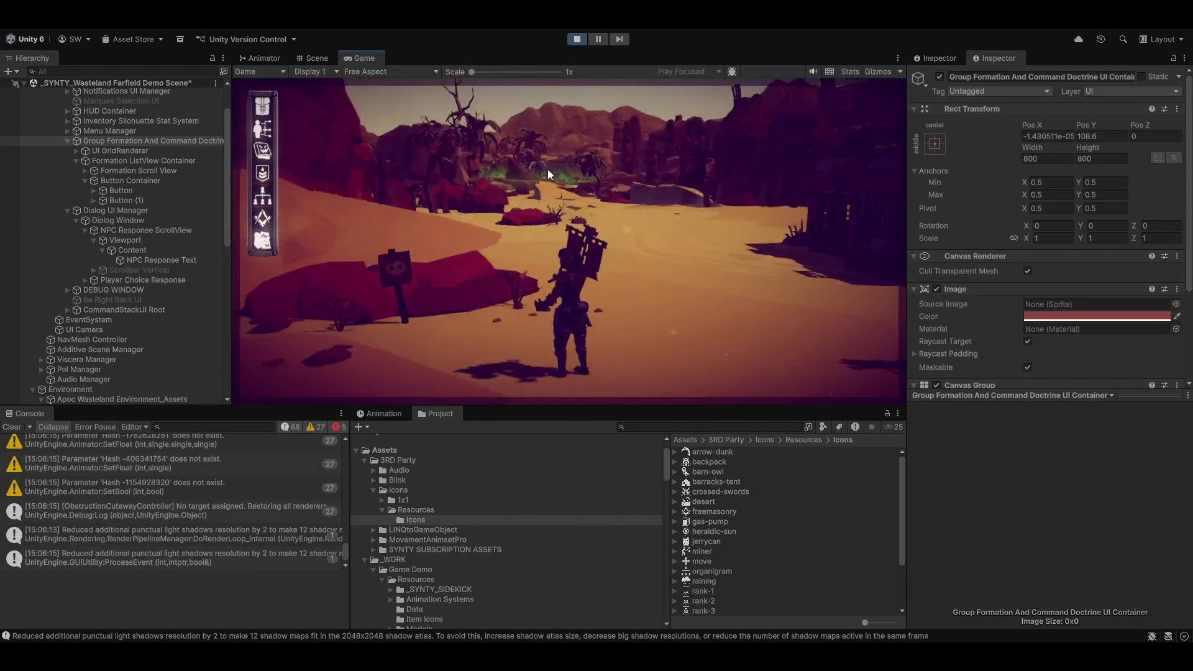
Step: Set the player character as the Obstruction Cutaway Controller's Target and maximize the Game view
{"action": "key", "text": "shift+space"}
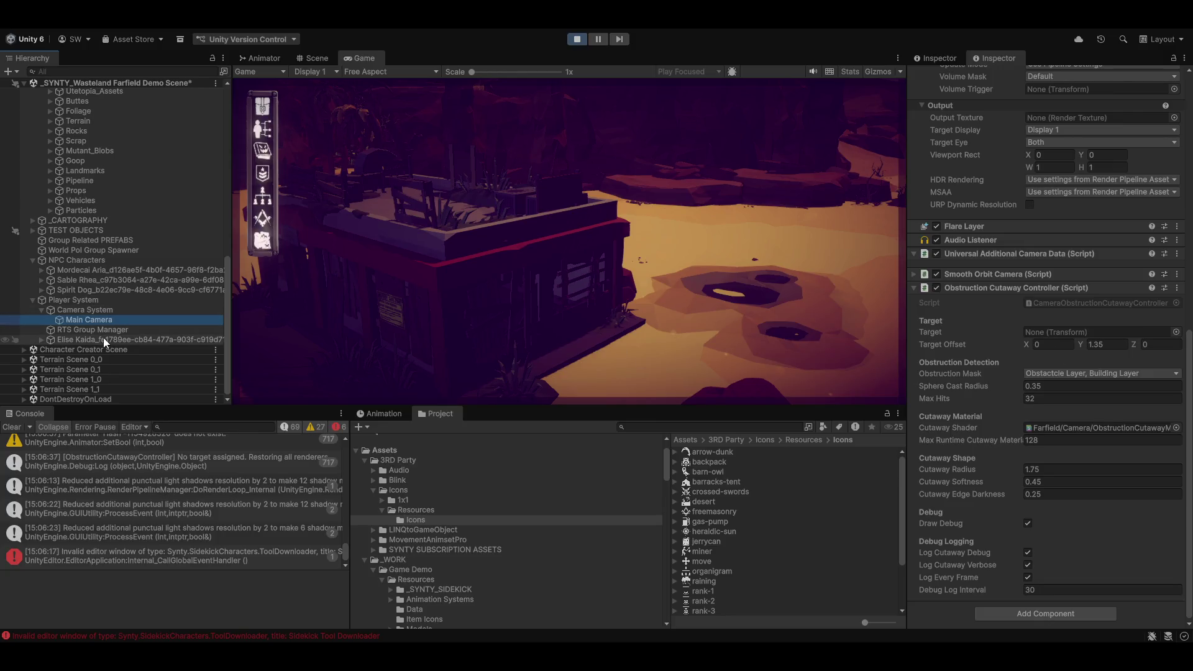
{"action": "left_click", "coordinate": [621, 348]}
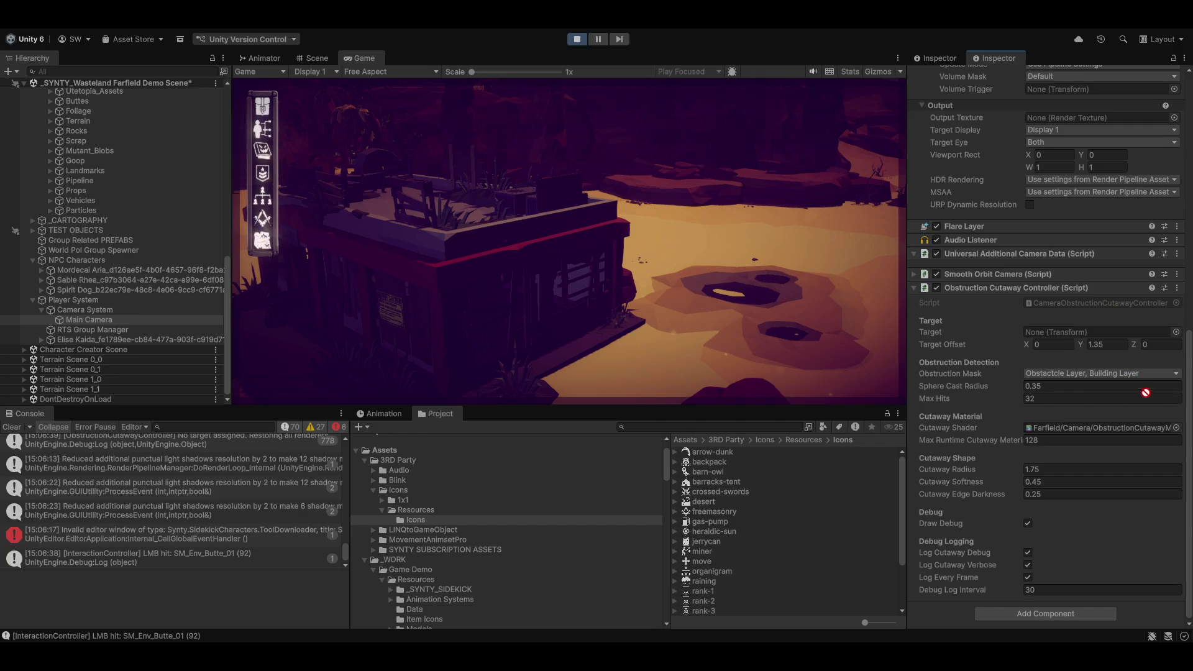
{"action": "left_click_drag", "start_coordinate": [1102, 326], "coordinate": [1102, 326]}
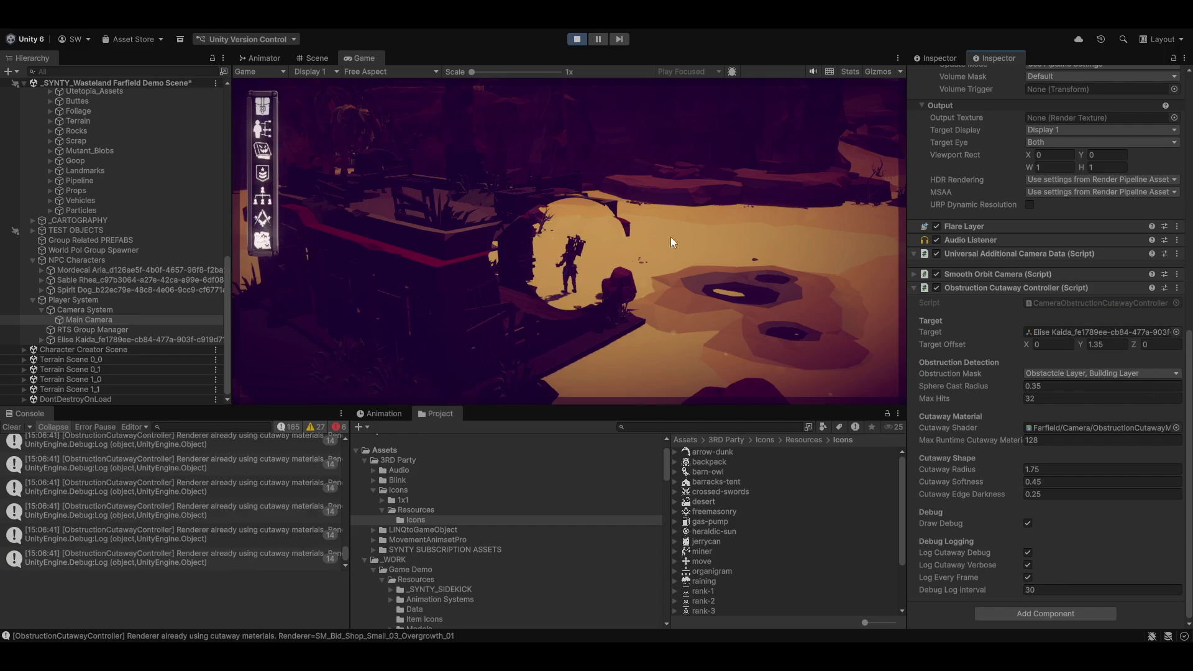
{"action": "key", "text": "shift+space"}
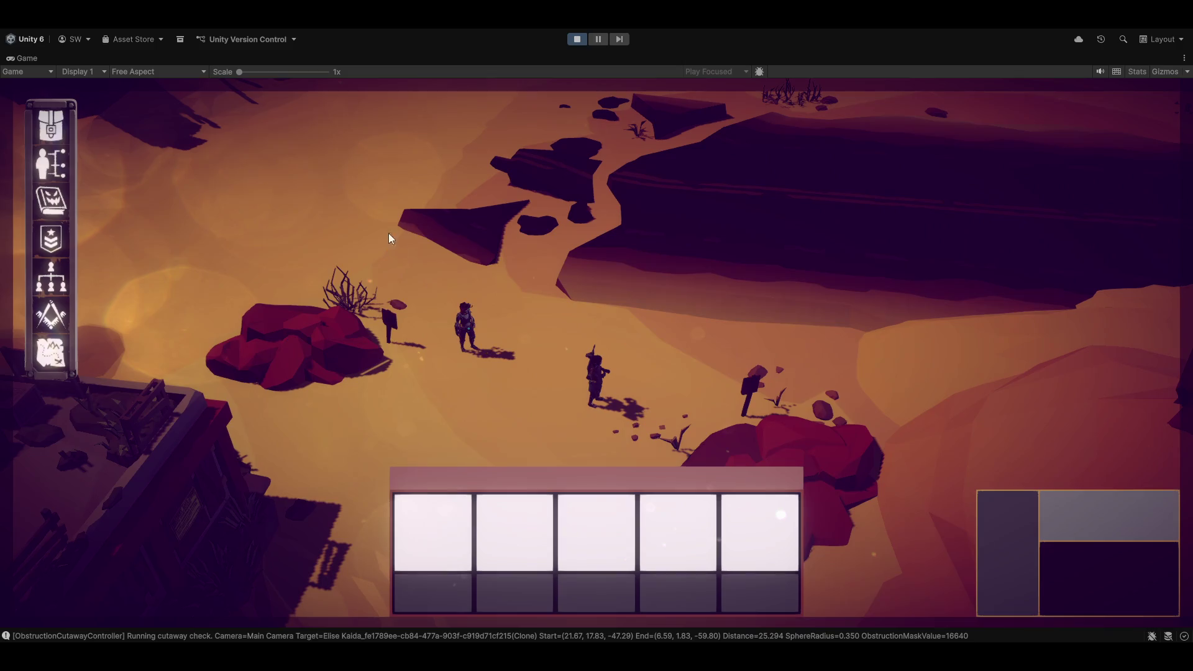
{"action": "left_click_drag", "start_coordinate": [391, 238], "coordinate": [732, 426]}
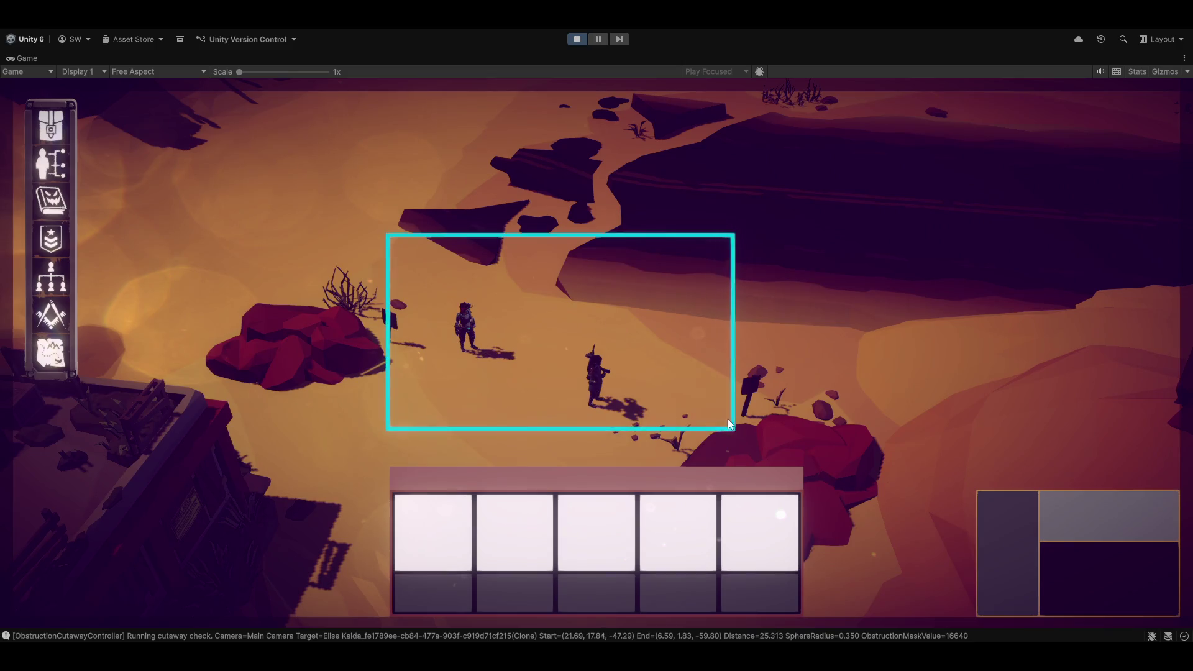
Step: Issue a series of Move To orders leading the squad along the desert road
{"action": "right_click", "coordinate": [969, 199]}
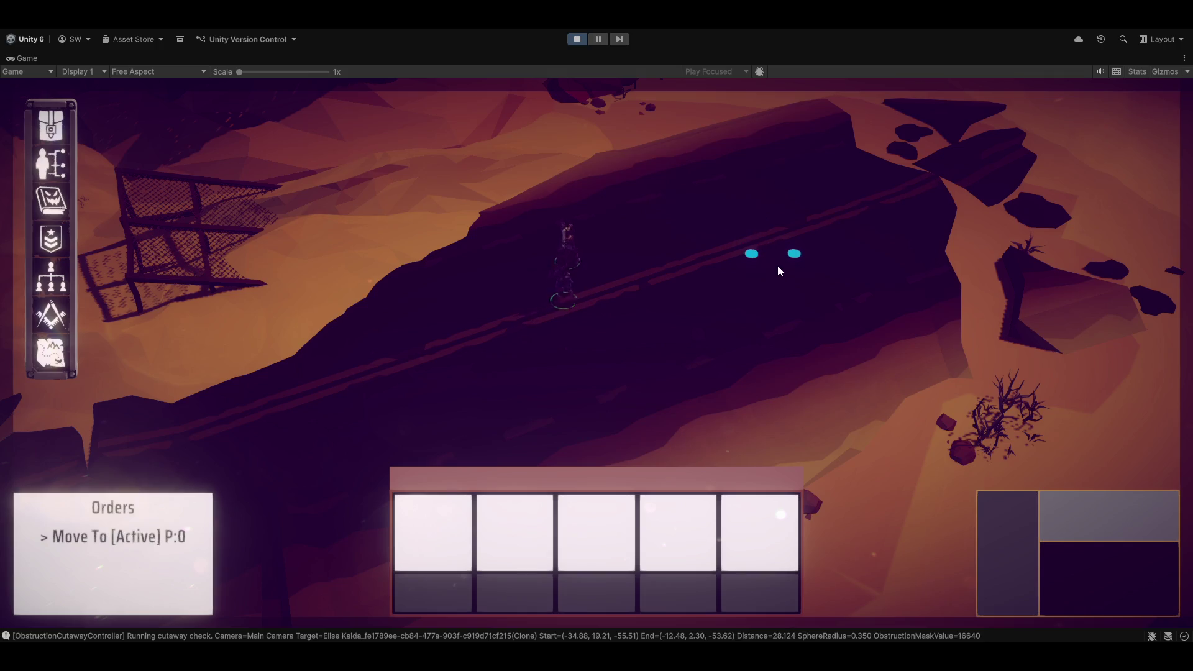
{"action": "right_click", "coordinate": [532, 405]}
{"action": "right_click", "coordinate": [854, 295]}
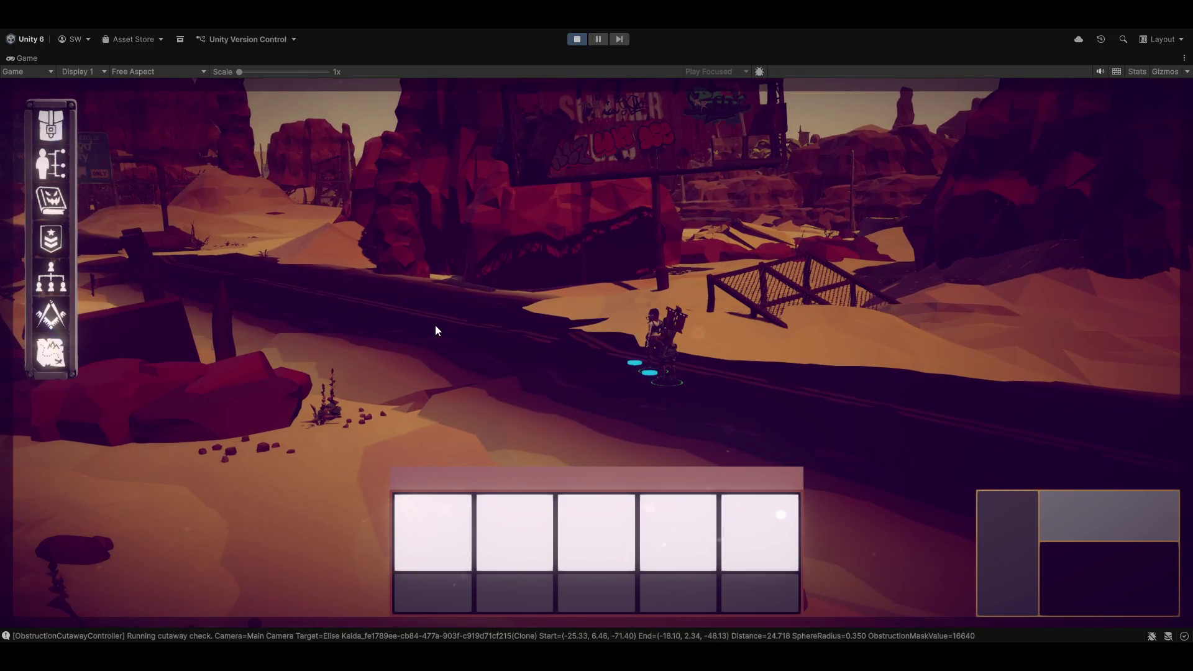
{"action": "right_click", "coordinate": [435, 324]}
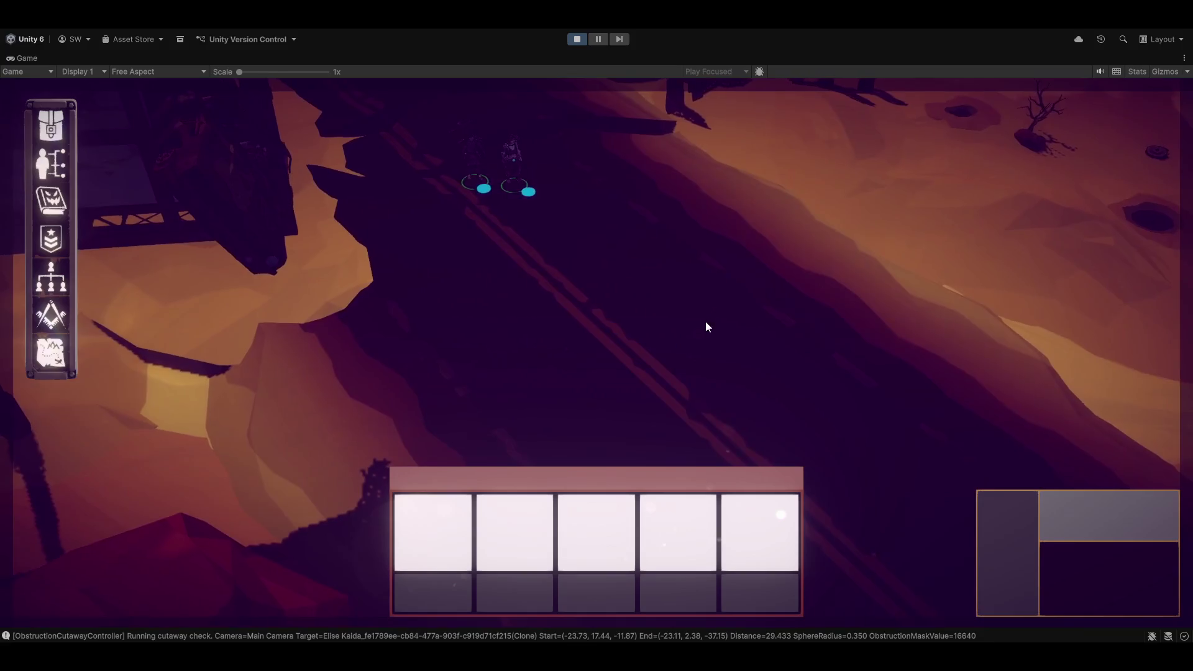
{"action": "right_click", "coordinate": [715, 335]}
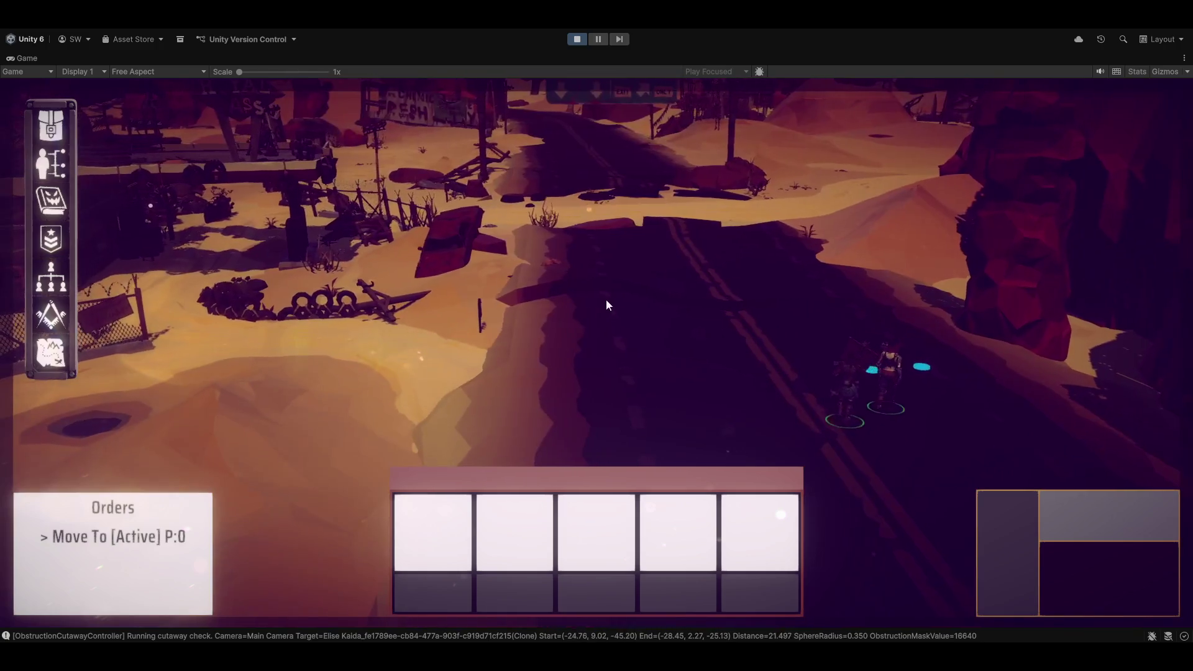
{"action": "right_click", "coordinate": [607, 301]}
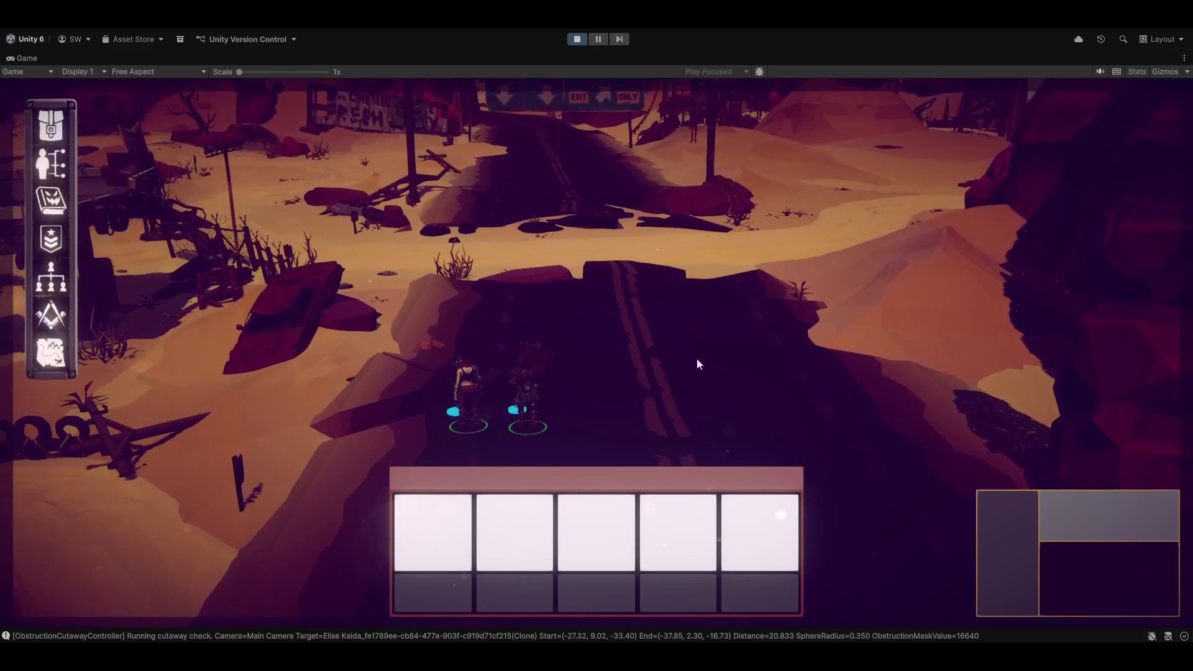
{"action": "right_click", "coordinate": [726, 292]}
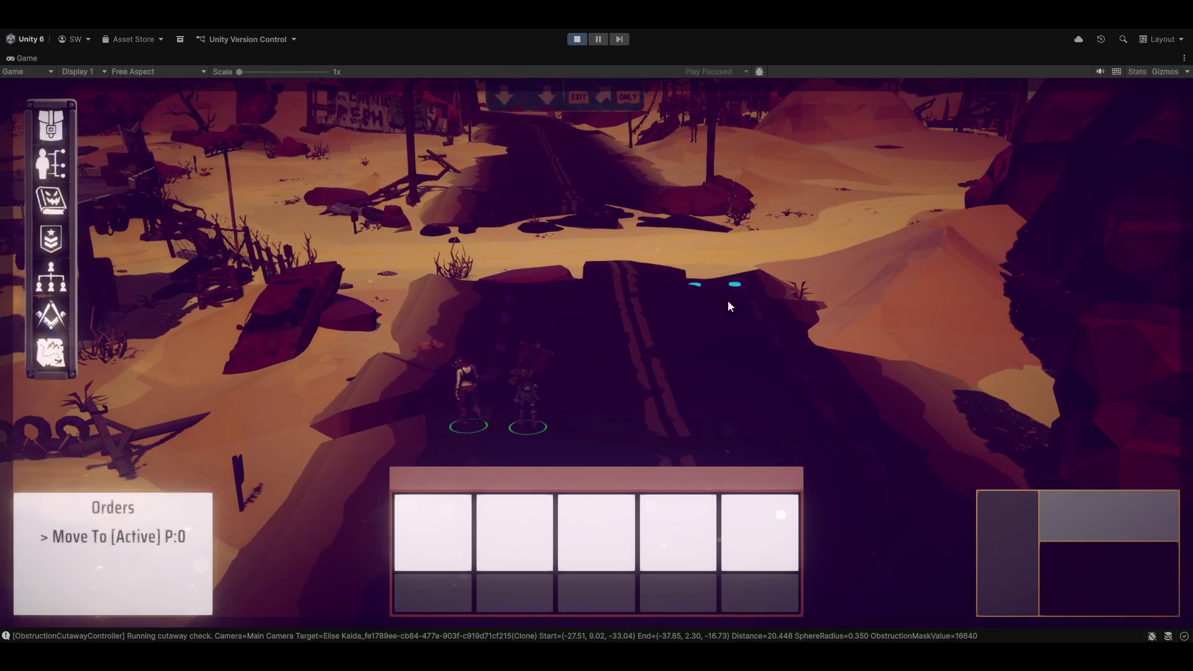
Step: Pan and rotate the camera while sending the squad along the sandy path to the rocky plateau
{"action": "key", "text": "w"}
{"action": "key", "text": "d"}
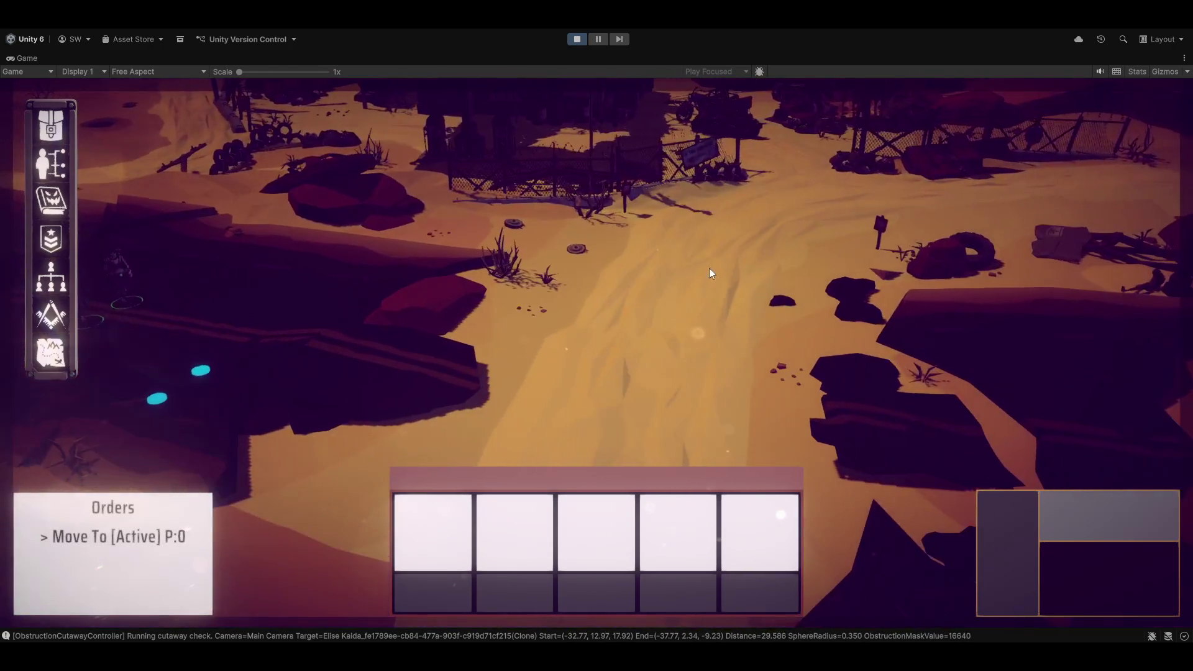
{"action": "right_click", "coordinate": [709, 269]}
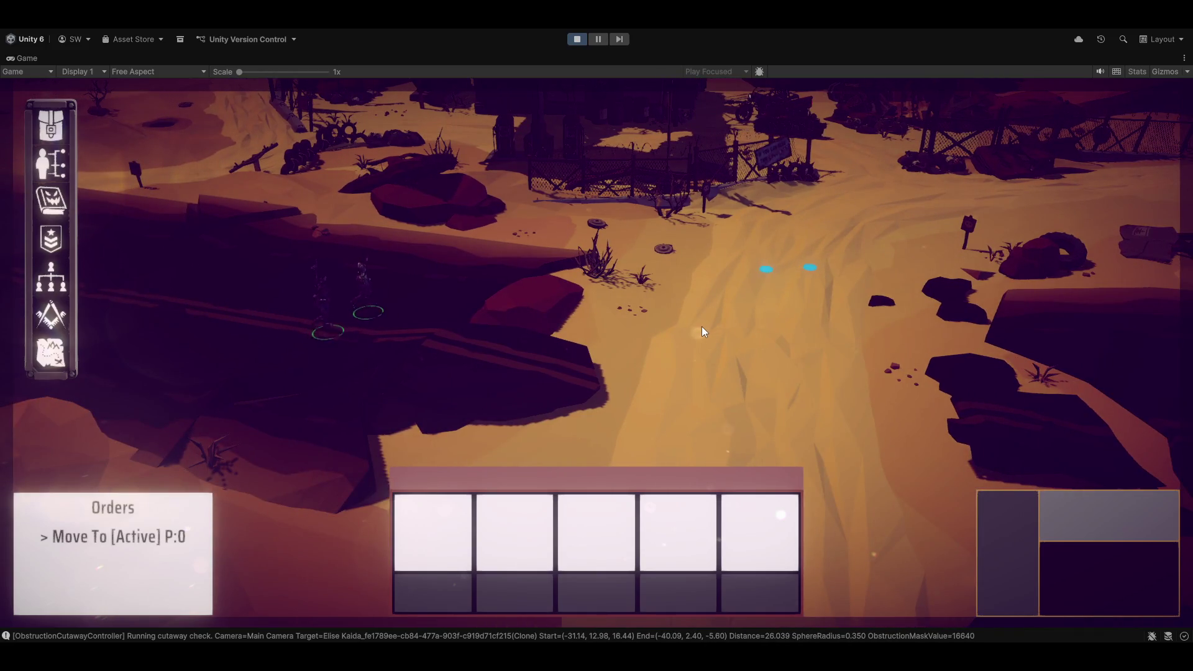
{"action": "key", "text": "q"}
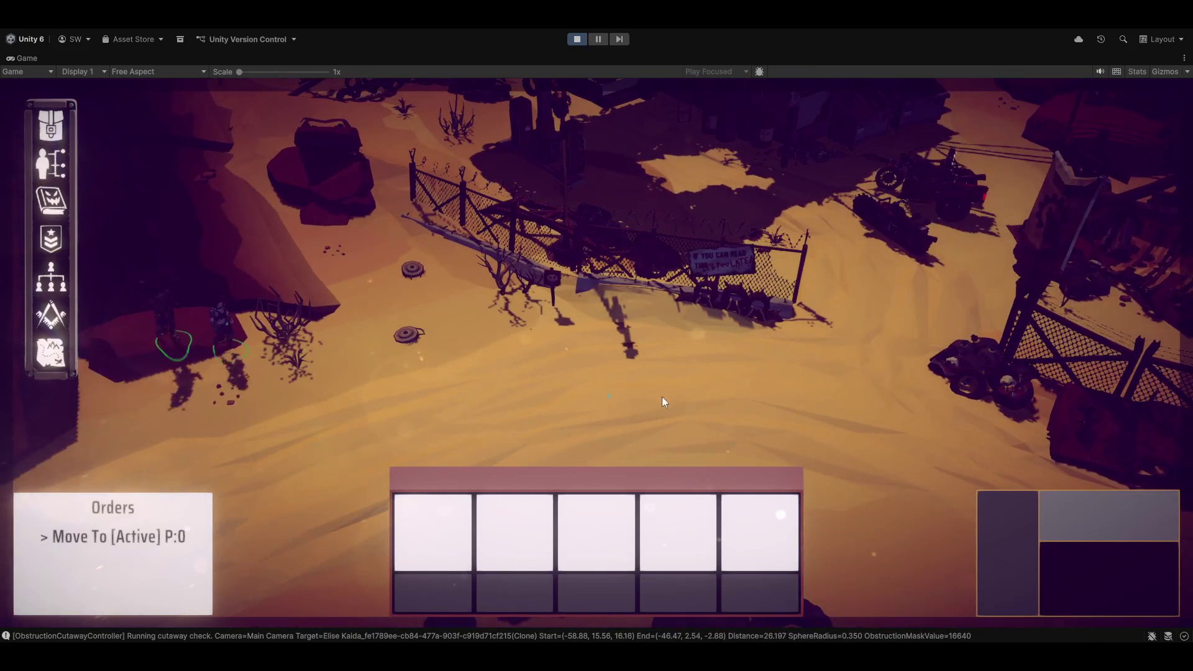
{"action": "right_click", "coordinate": [426, 336]}
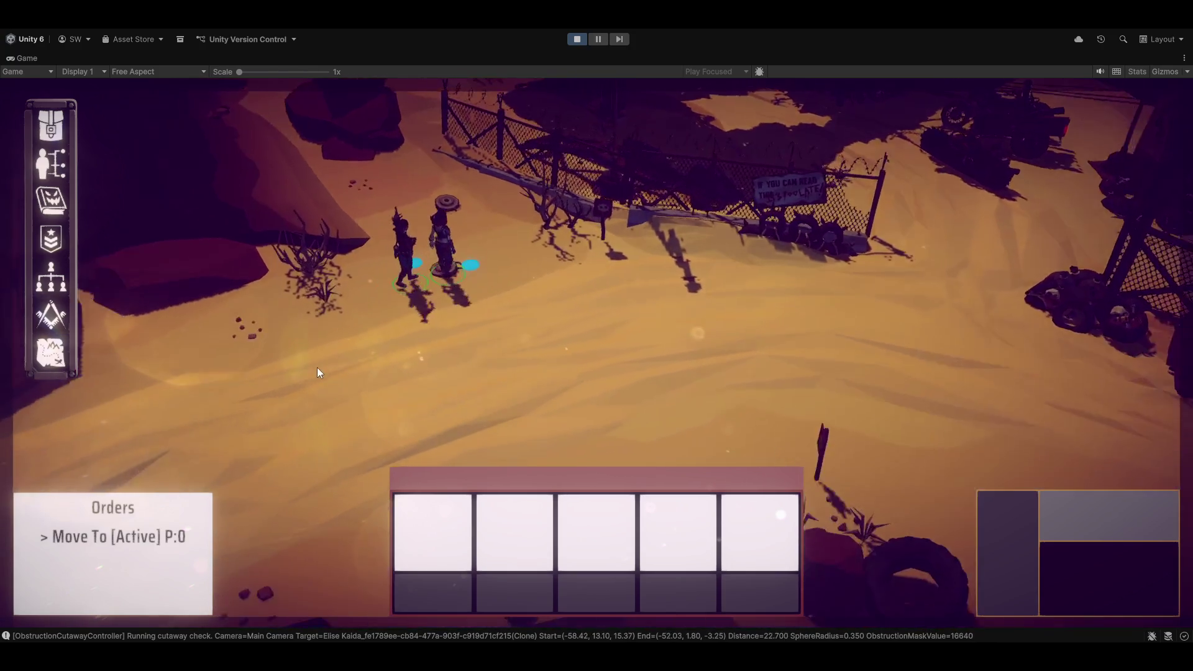
{"action": "key", "text": "q"}
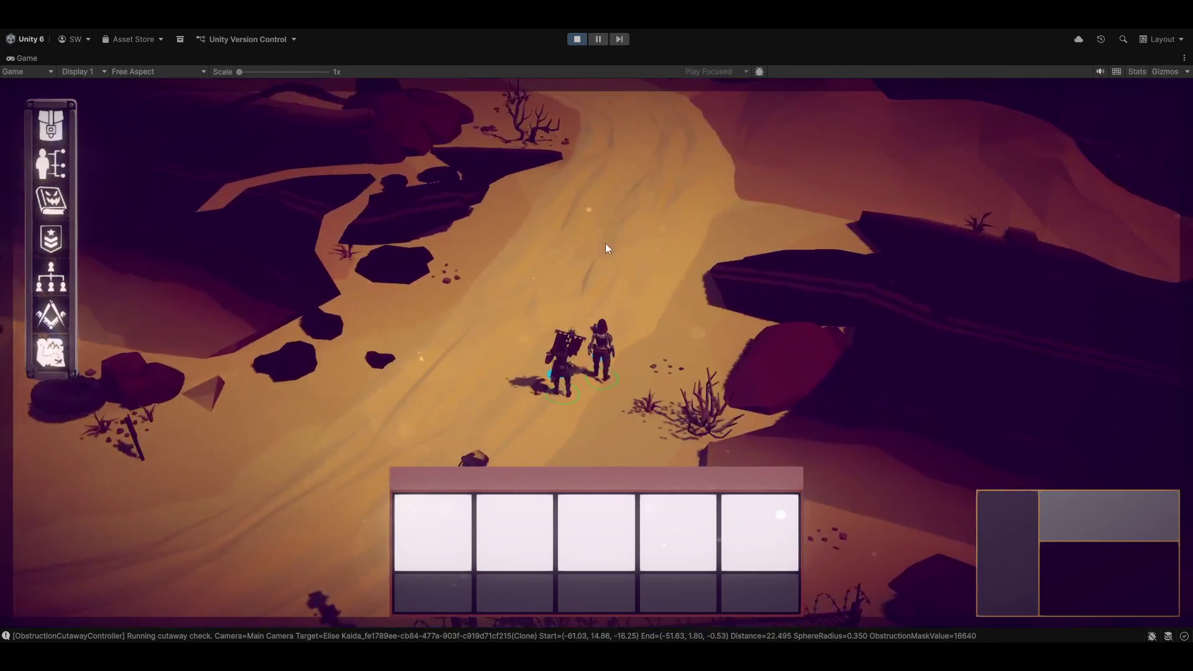
{"action": "right_click", "coordinate": [607, 248]}
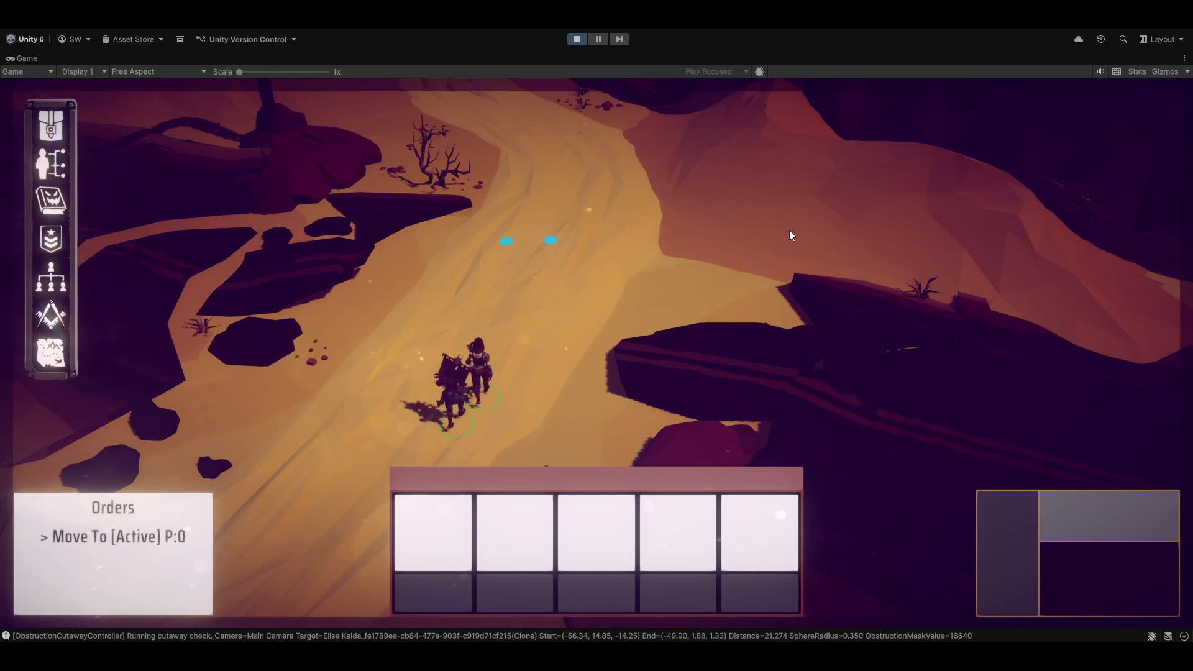
{"action": "key", "text": "q"}
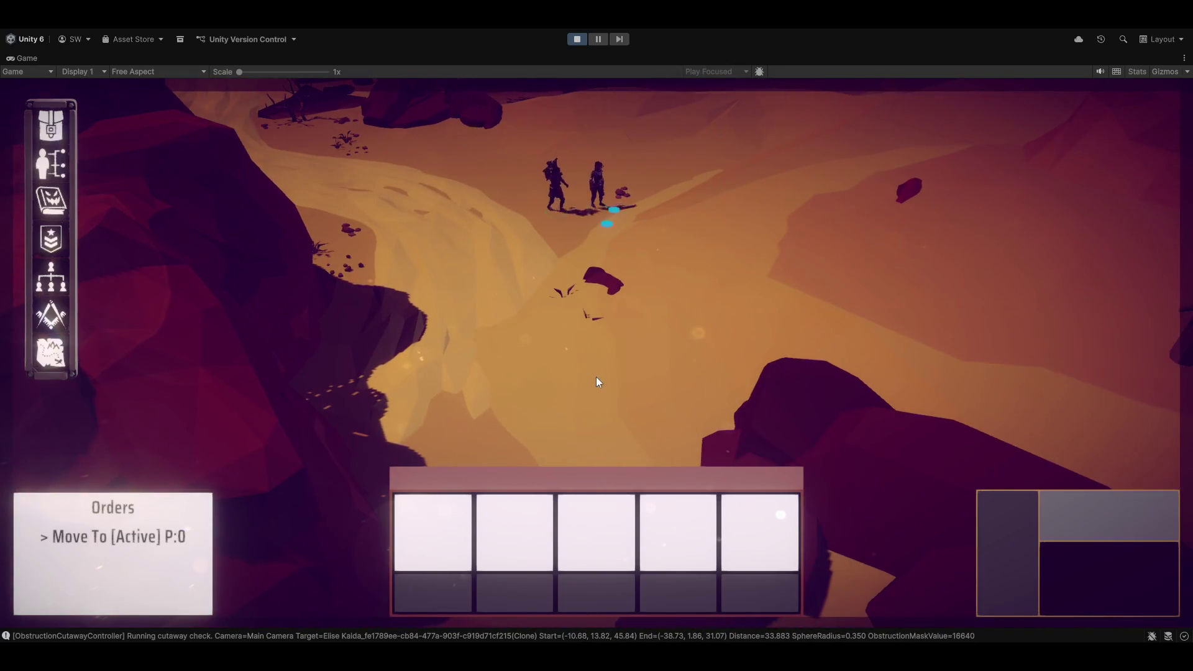
{"action": "right_click", "coordinate": [595, 376]}
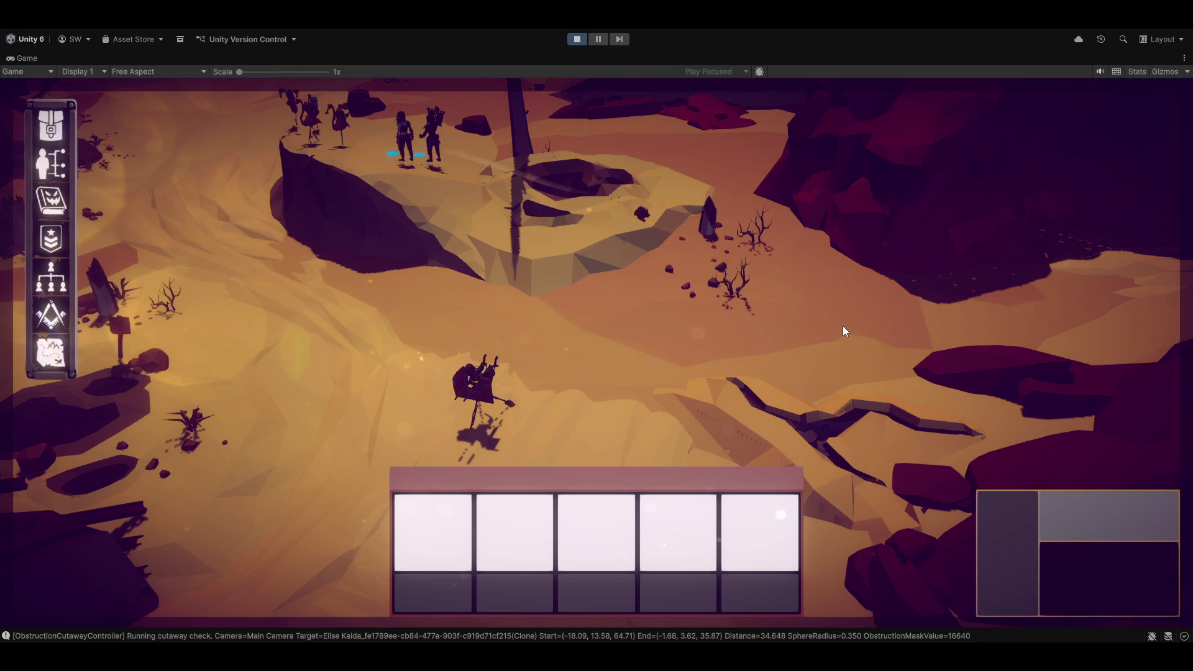
Step: Give successive Move To orders leading the squad up the canyon into the wooden building
{"action": "scroll", "coordinate": [842, 326], "scroll_direction": "up", "scroll_amount": 5}
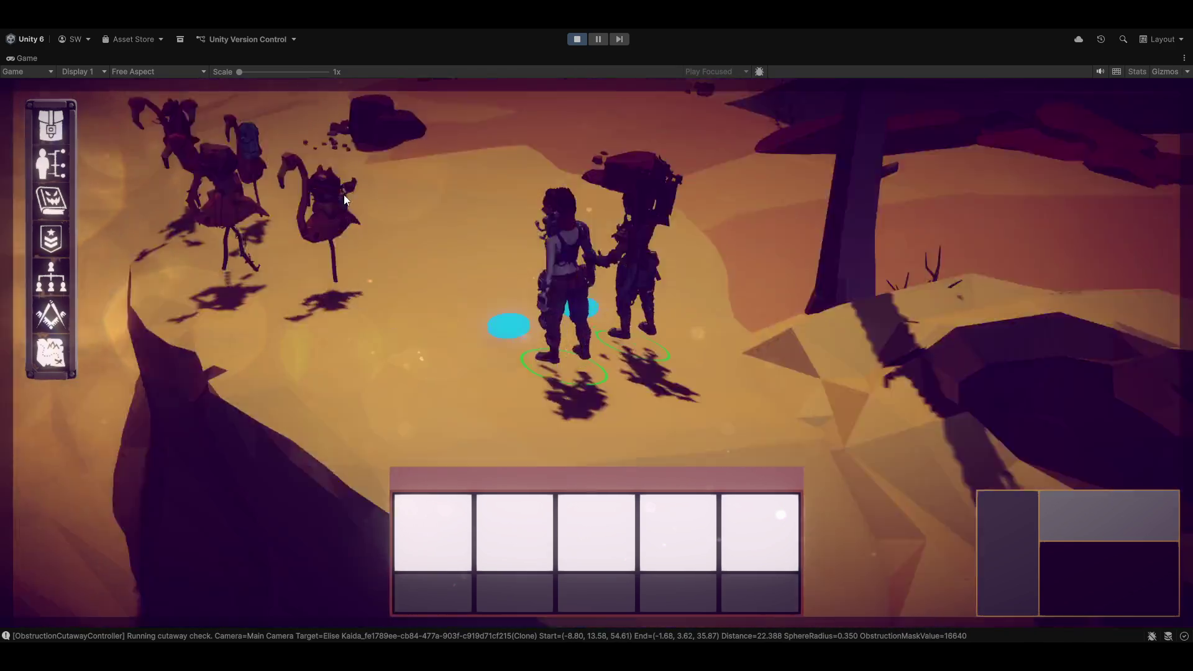
{"action": "left_click", "coordinate": [344, 199]}
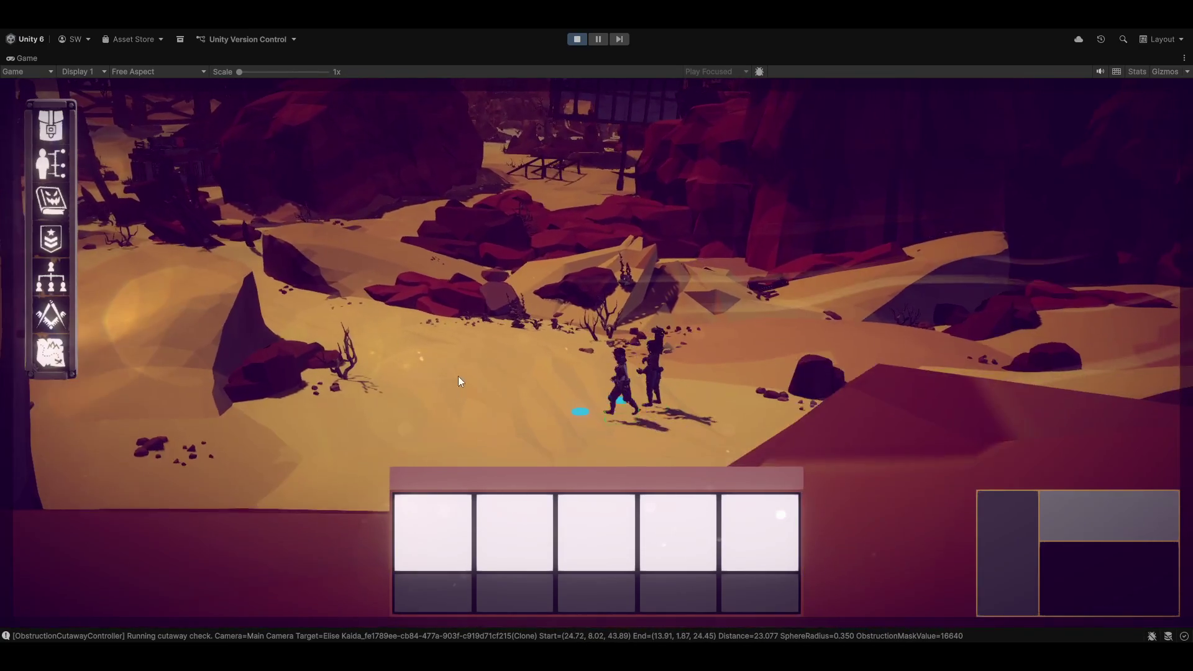
{"action": "left_click", "coordinate": [449, 376]}
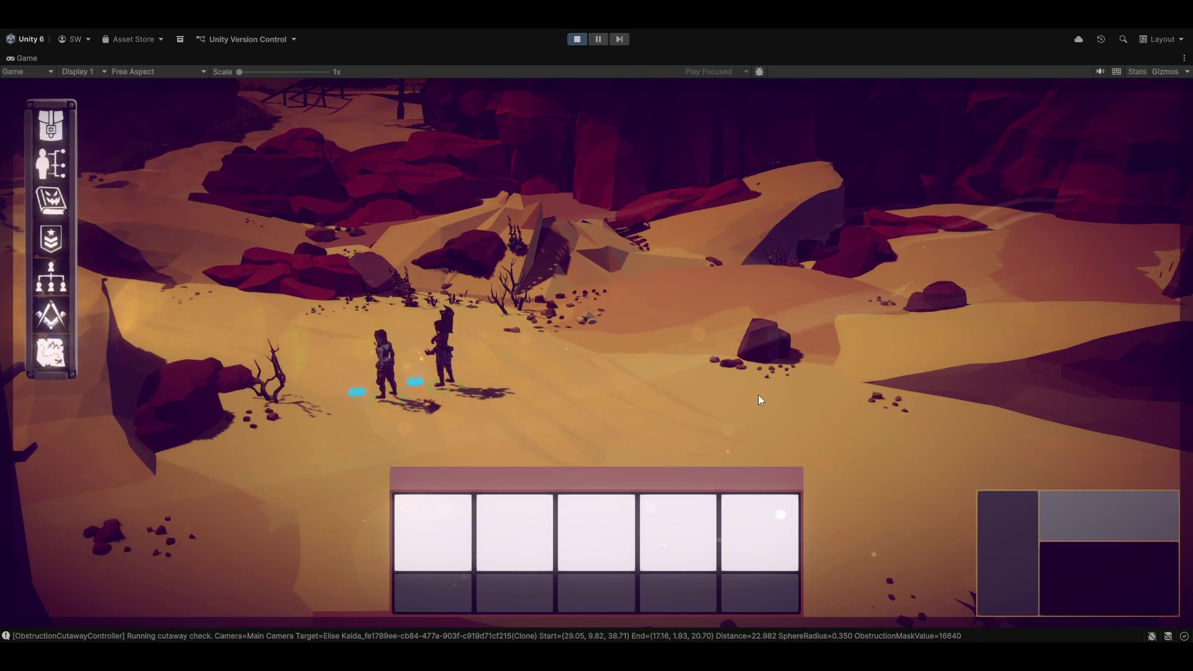
{"action": "left_click", "coordinate": [759, 396]}
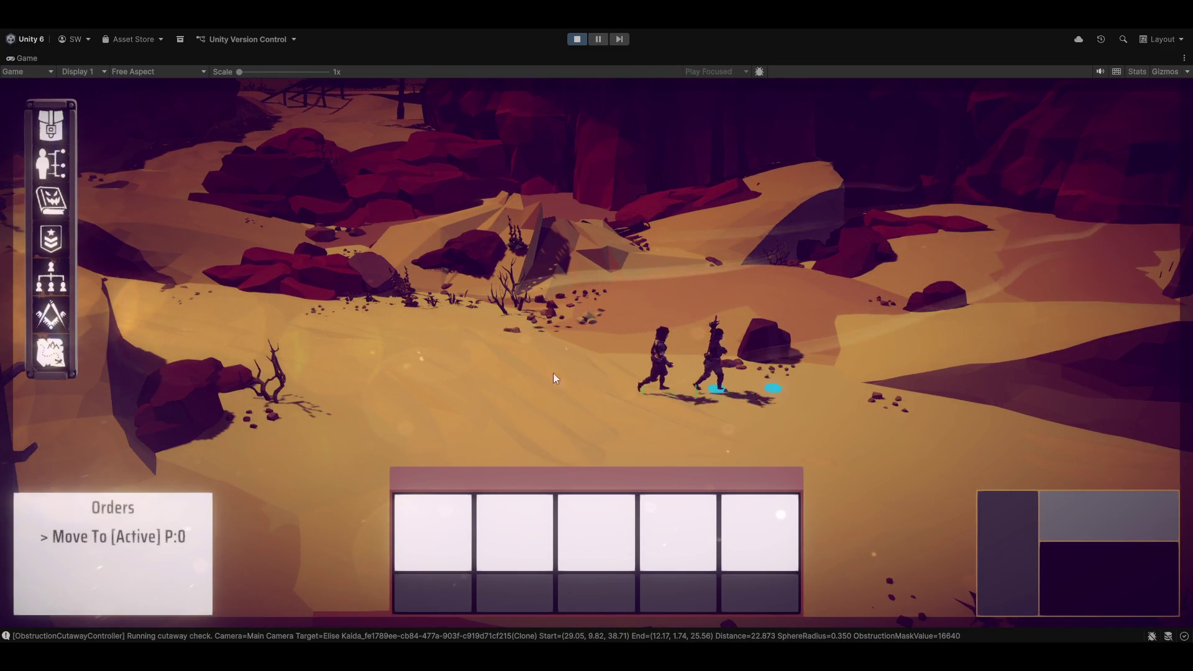
{"action": "left_click", "coordinate": [520, 348]}
{"action": "left_click", "coordinate": [196, 292]}
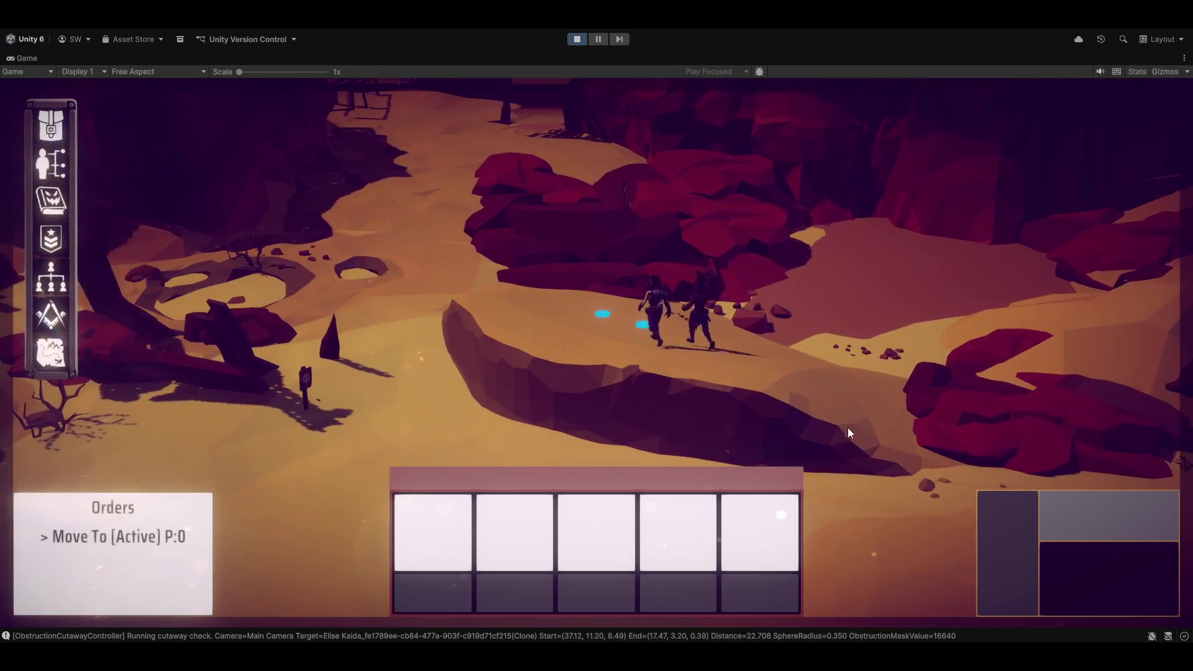
{"action": "left_click", "coordinate": [394, 200]}
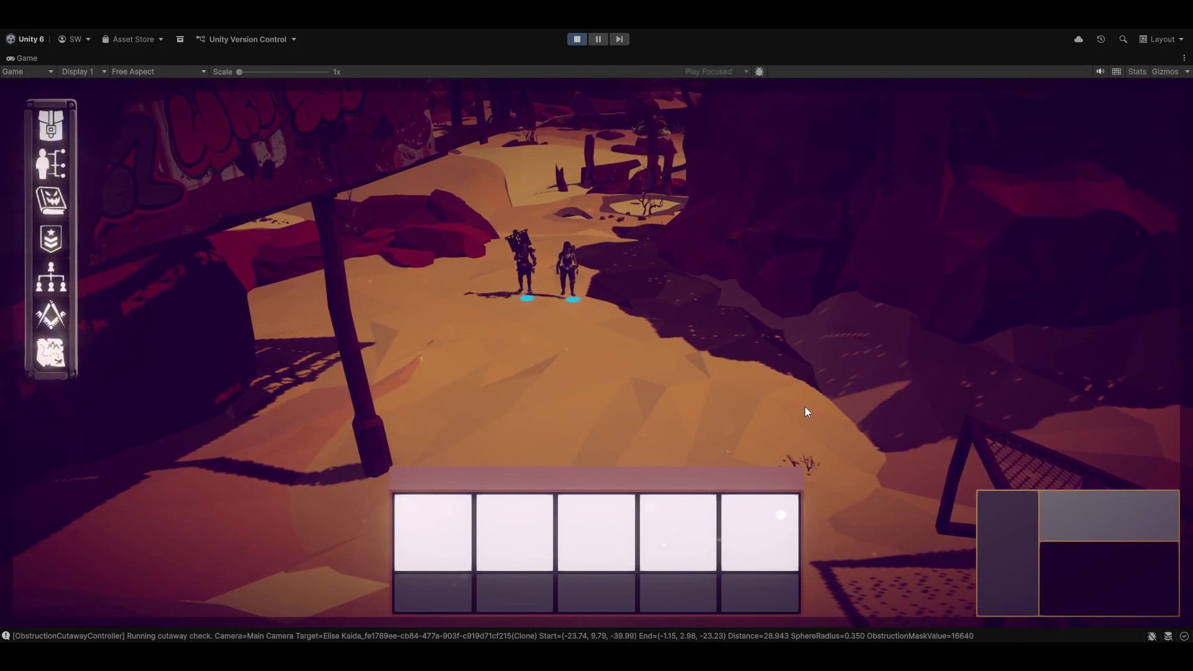
{"action": "left_click", "coordinate": [613, 366]}
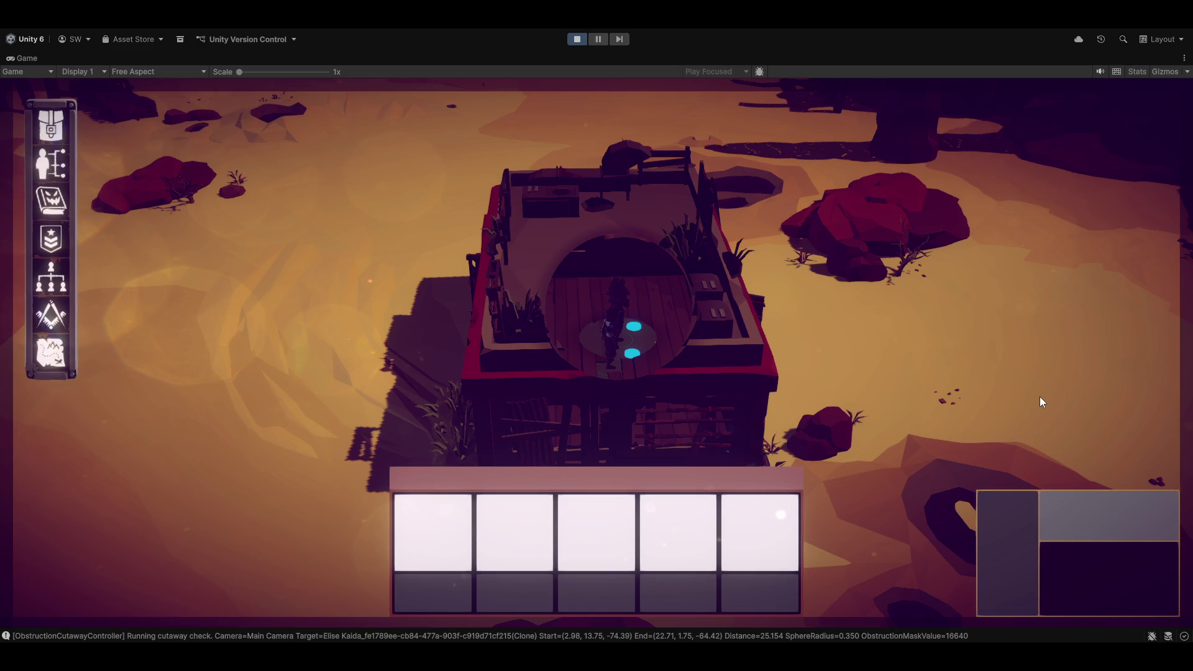
Step: Orbit and zoom the camera around the gas station, checking the cutaway from every side
{"action": "key", "text": "e"}
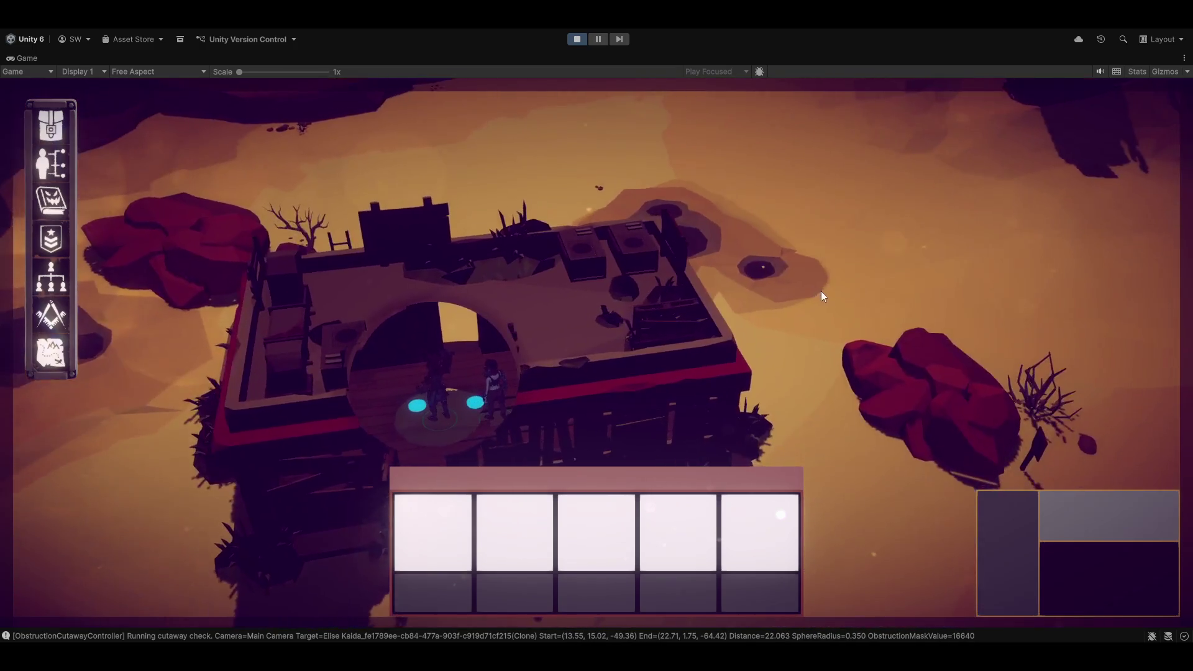
{"action": "scroll", "coordinate": [801, 280], "scroll_direction": "up", "scroll_amount": 5}
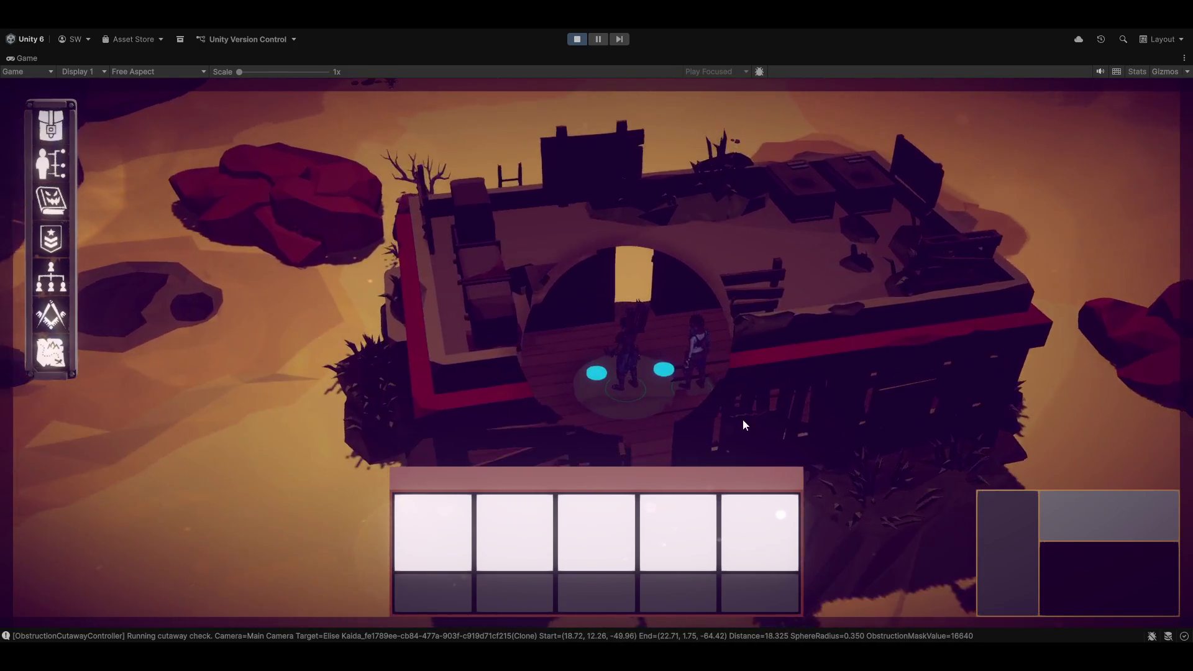
{"action": "scroll", "coordinate": [777, 390], "scroll_direction": "up", "scroll_amount": 5}
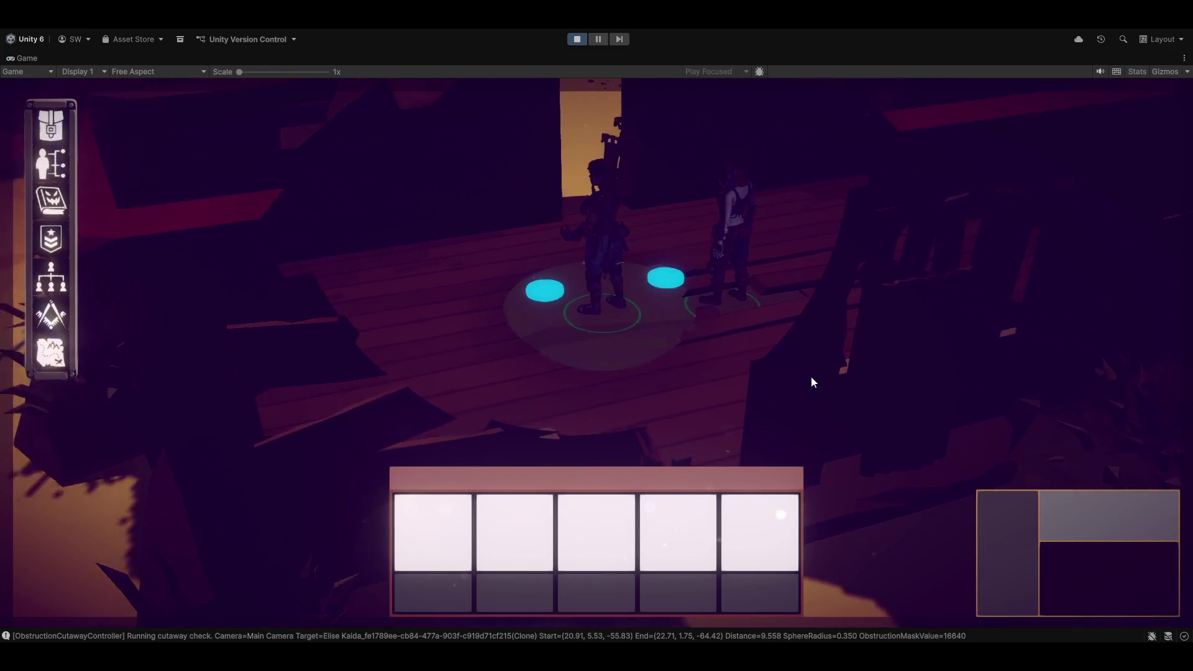
{"action": "scroll", "coordinate": [833, 360], "scroll_direction": "down", "scroll_amount": 5}
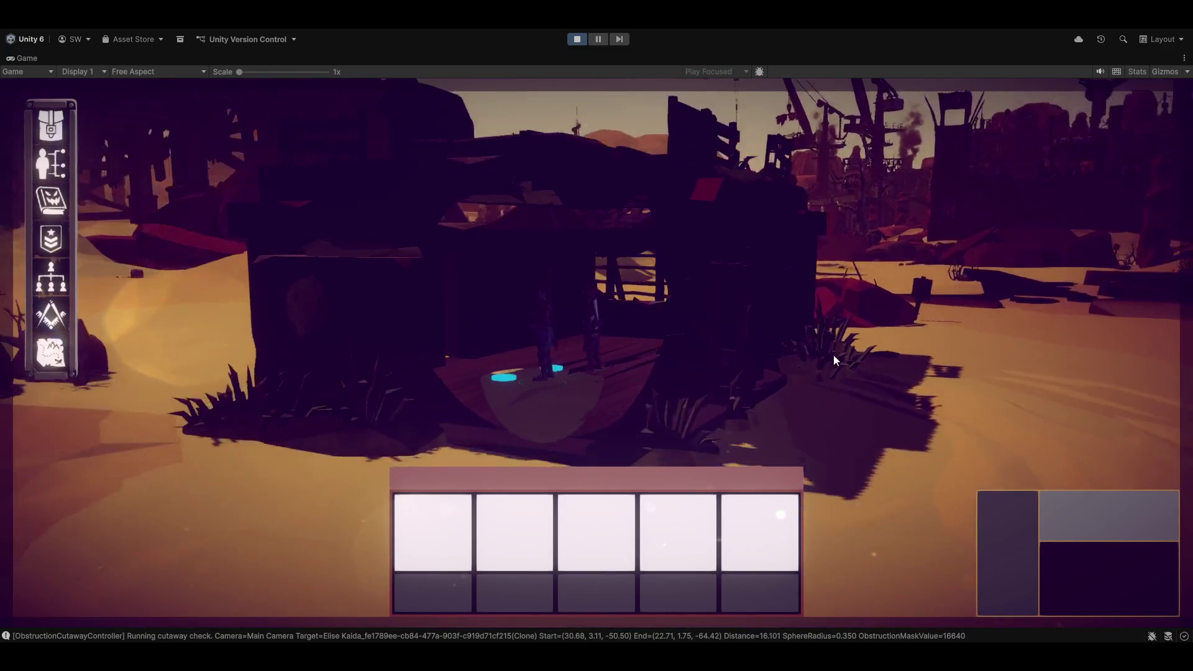
{"action": "scroll", "coordinate": [870, 354], "scroll_direction": "up", "scroll_amount": 3}
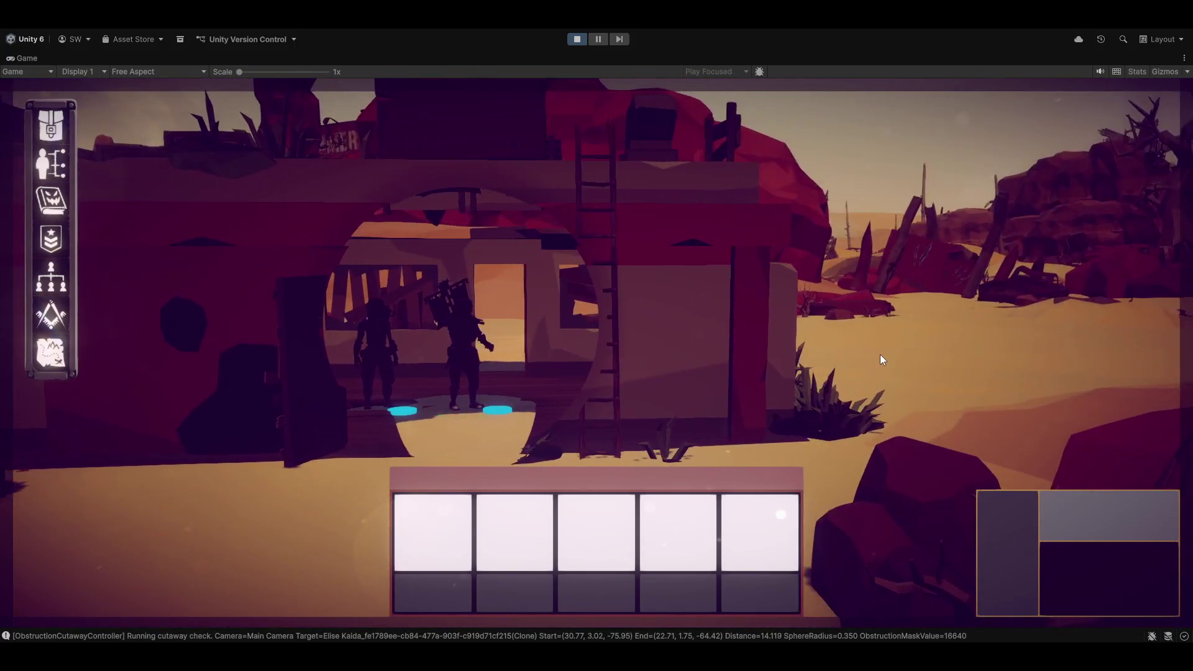
{"action": "scroll", "coordinate": [873, 361], "scroll_direction": "up", "scroll_amount": 2}
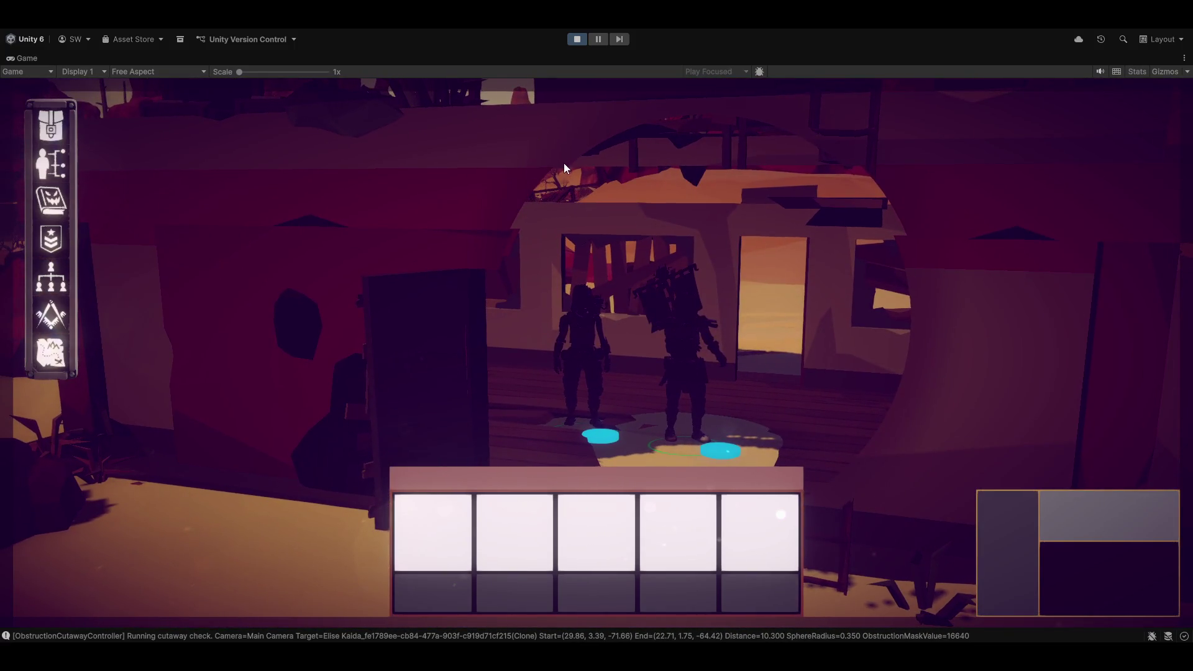
{"action": "key", "text": "q"}
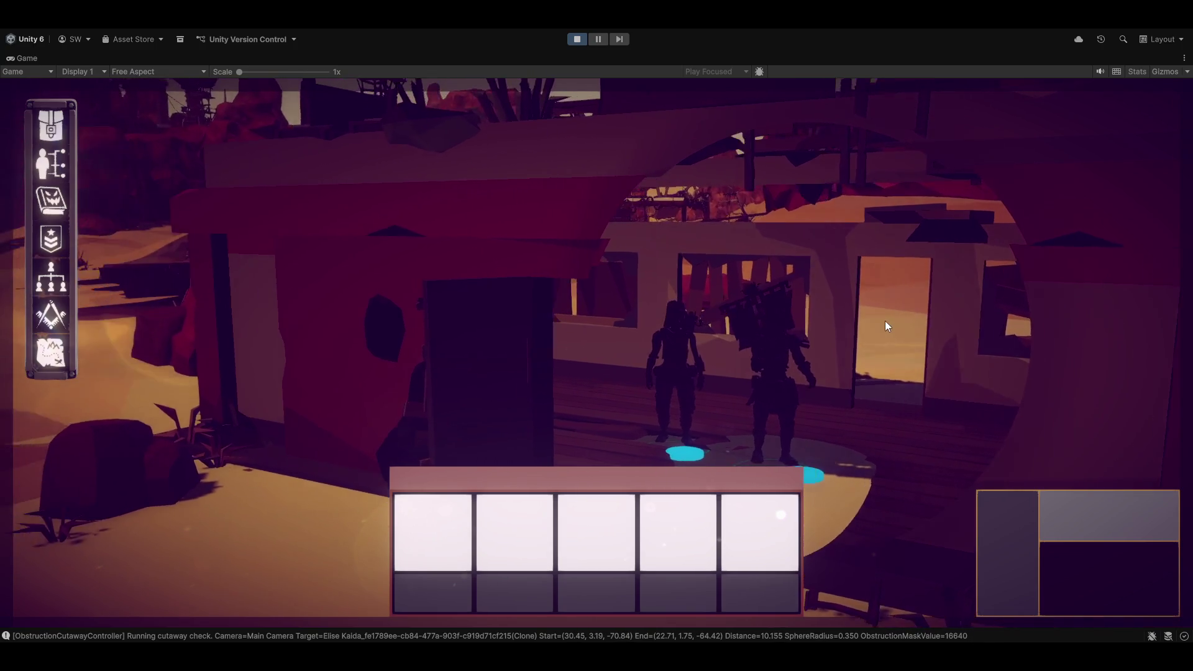
{"action": "scroll", "coordinate": [841, 283], "scroll_direction": "down", "scroll_amount": 5}
{"action": "key", "text": "q"}
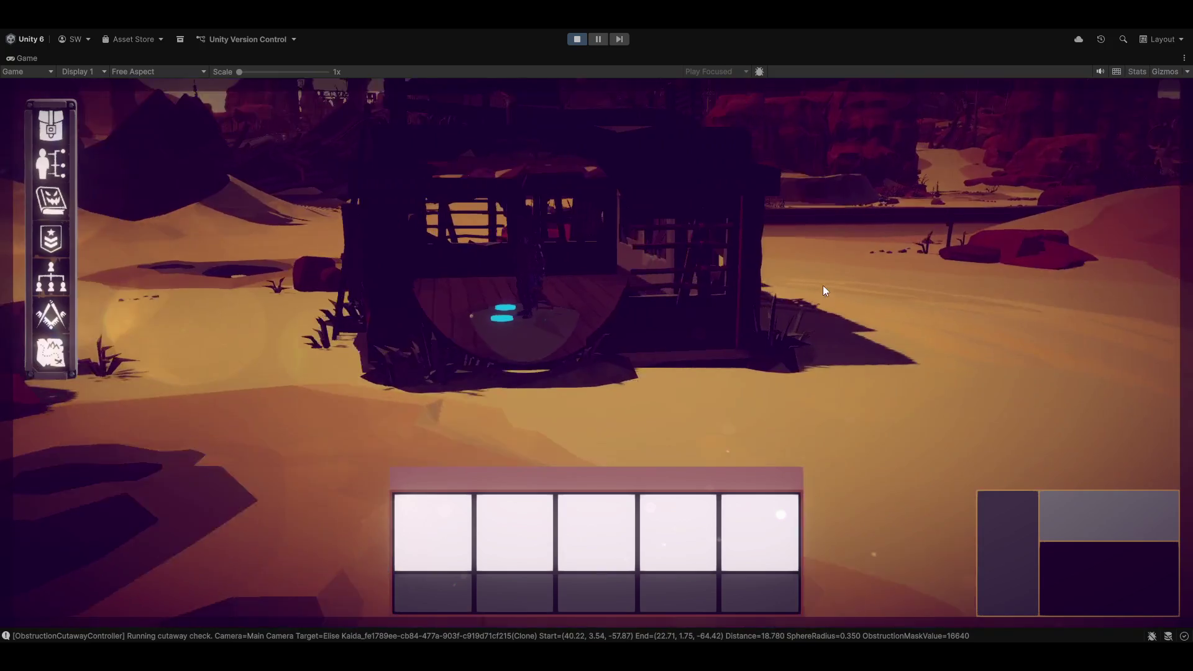
{"action": "key", "text": "q"}
{"action": "scroll", "coordinate": [815, 285], "scroll_direction": "up", "scroll_amount": 3}
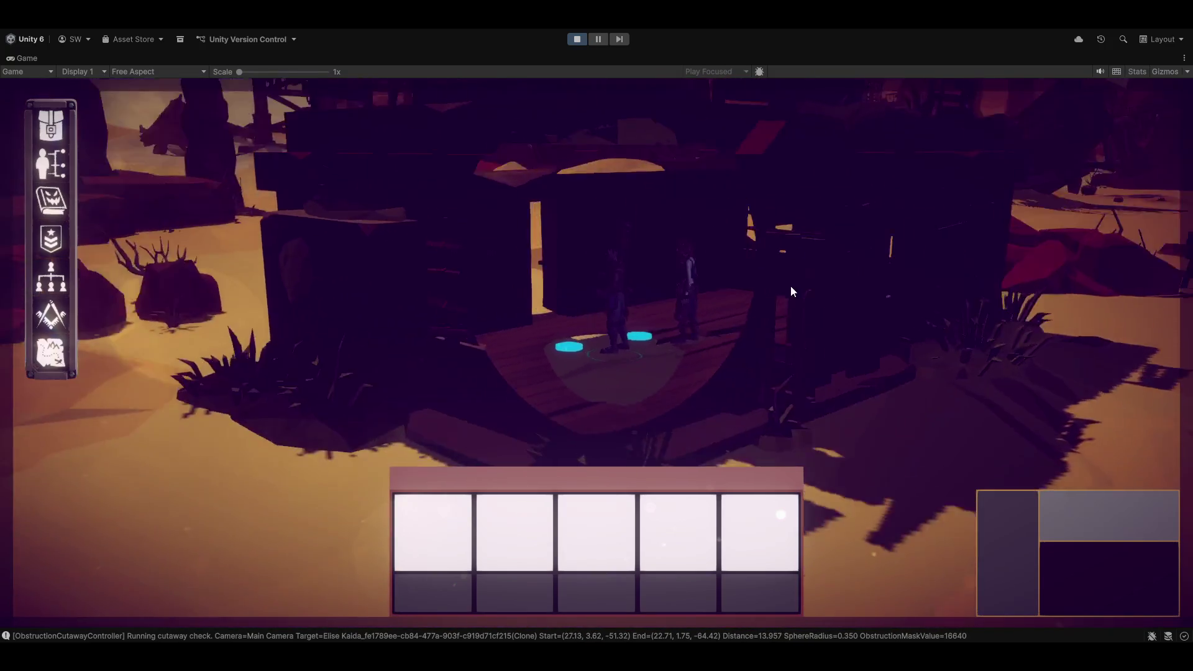
{"action": "scroll", "coordinate": [790, 286], "scroll_direction": "down", "scroll_amount": 3}
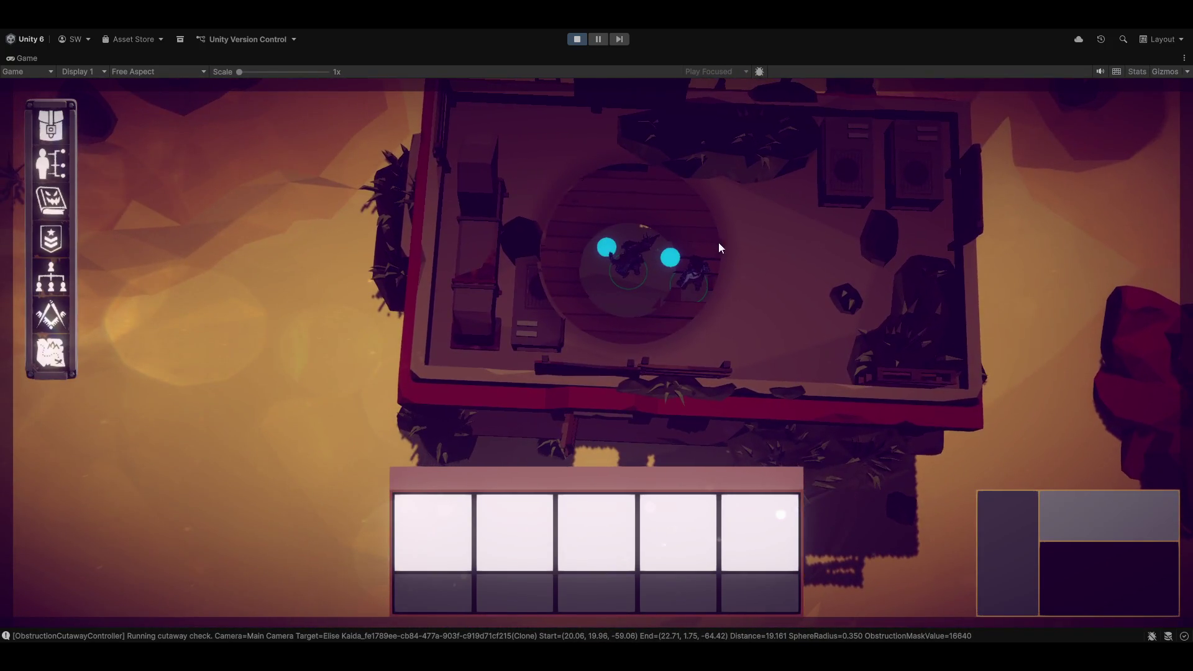
Step: Move the squad to several spots inside the gas station, watching the cutaway follow them
{"action": "right_click", "coordinate": [721, 252]}
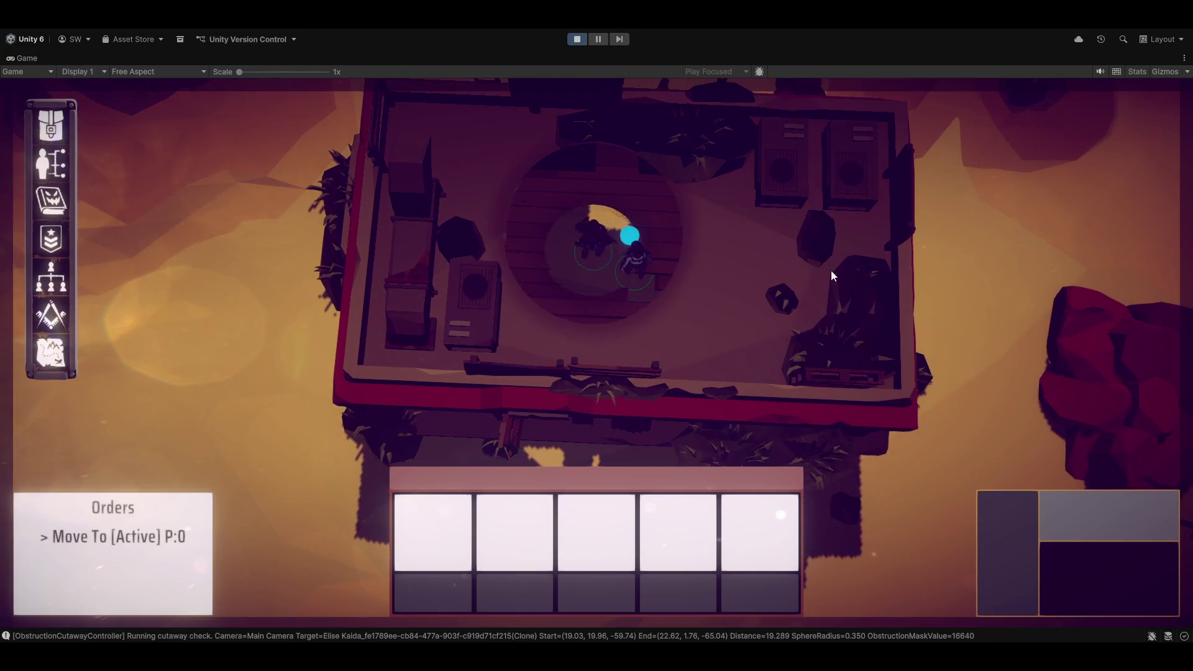
{"action": "right_click", "coordinate": [556, 300]}
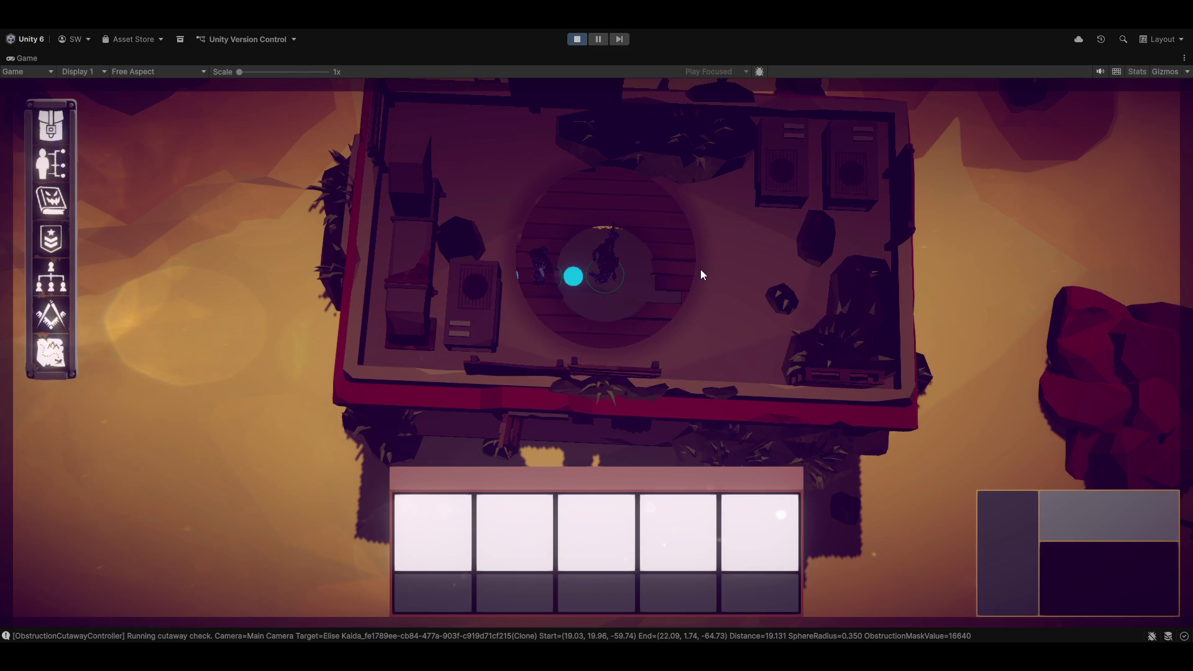
{"action": "right_click", "coordinate": [642, 212]}
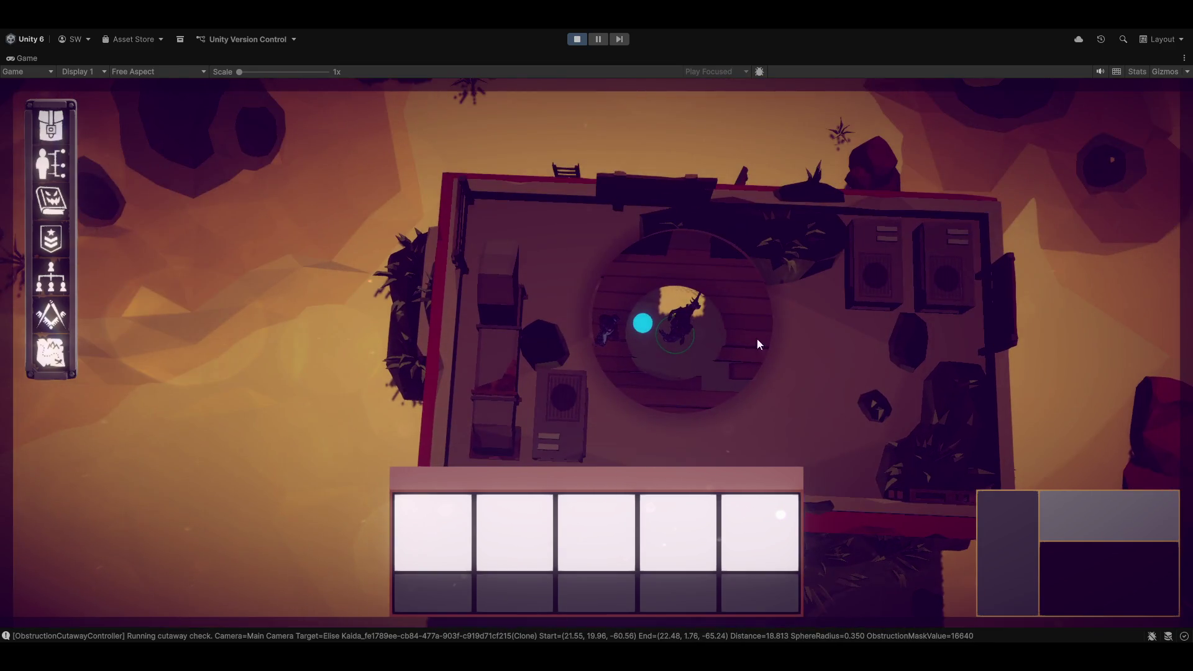
{"action": "right_click", "coordinate": [757, 343]}
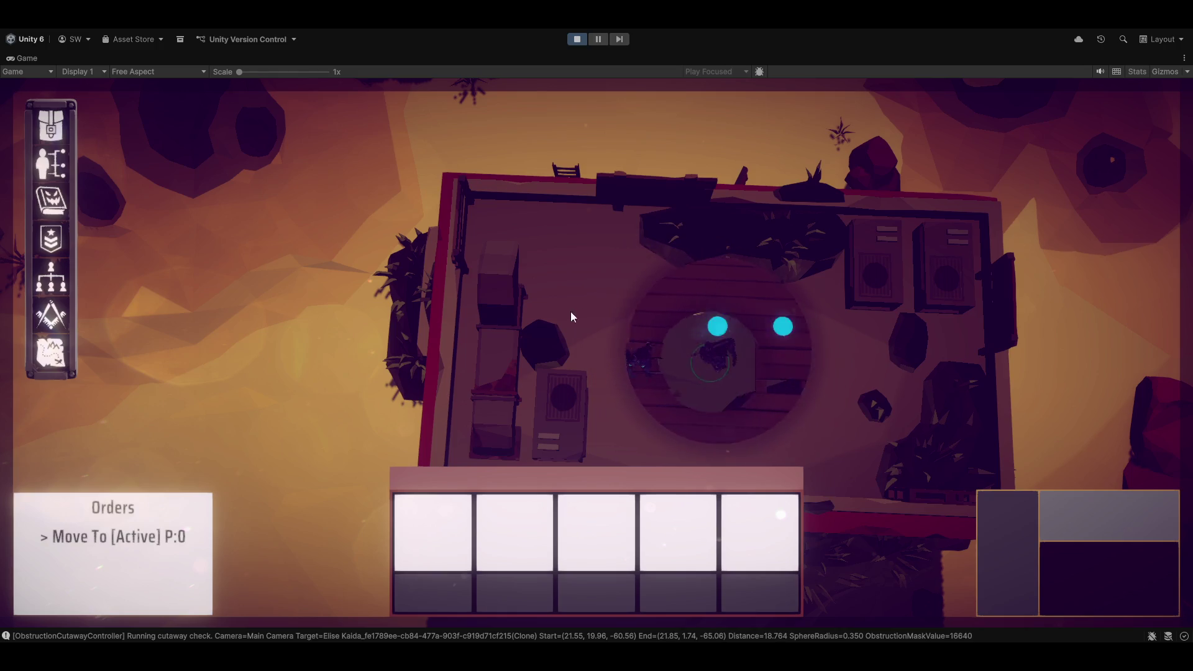
{"action": "right_click", "coordinate": [823, 349]}
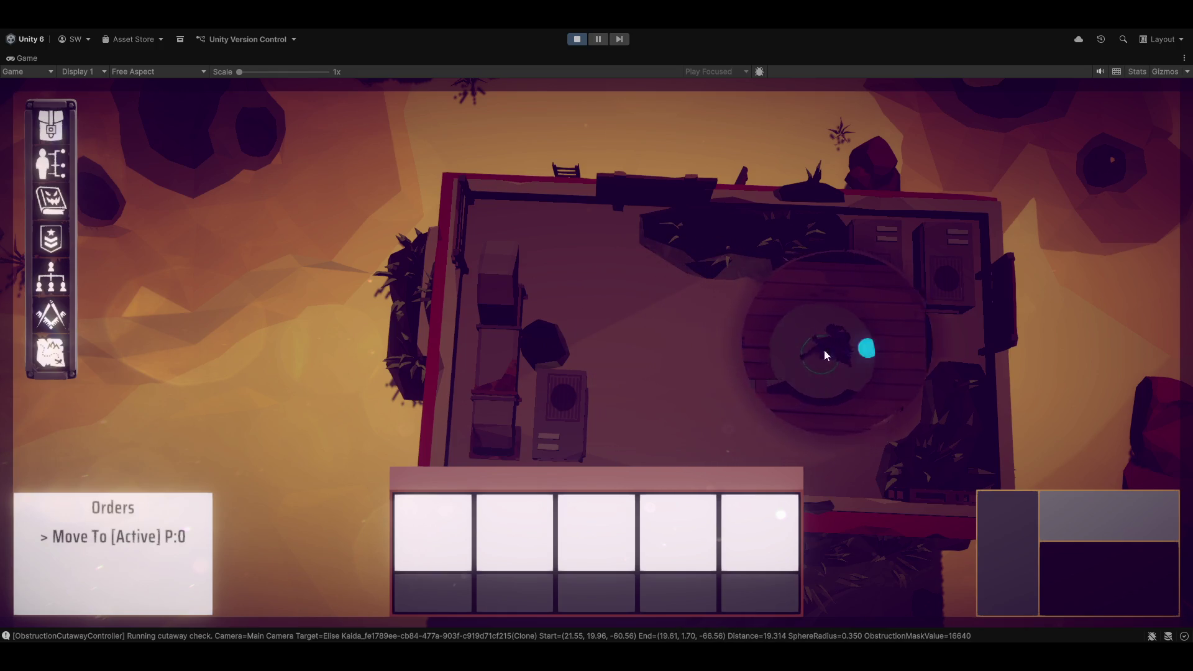
{"action": "right_click", "coordinate": [724, 311]}
{"action": "right_click", "coordinate": [795, 155]}
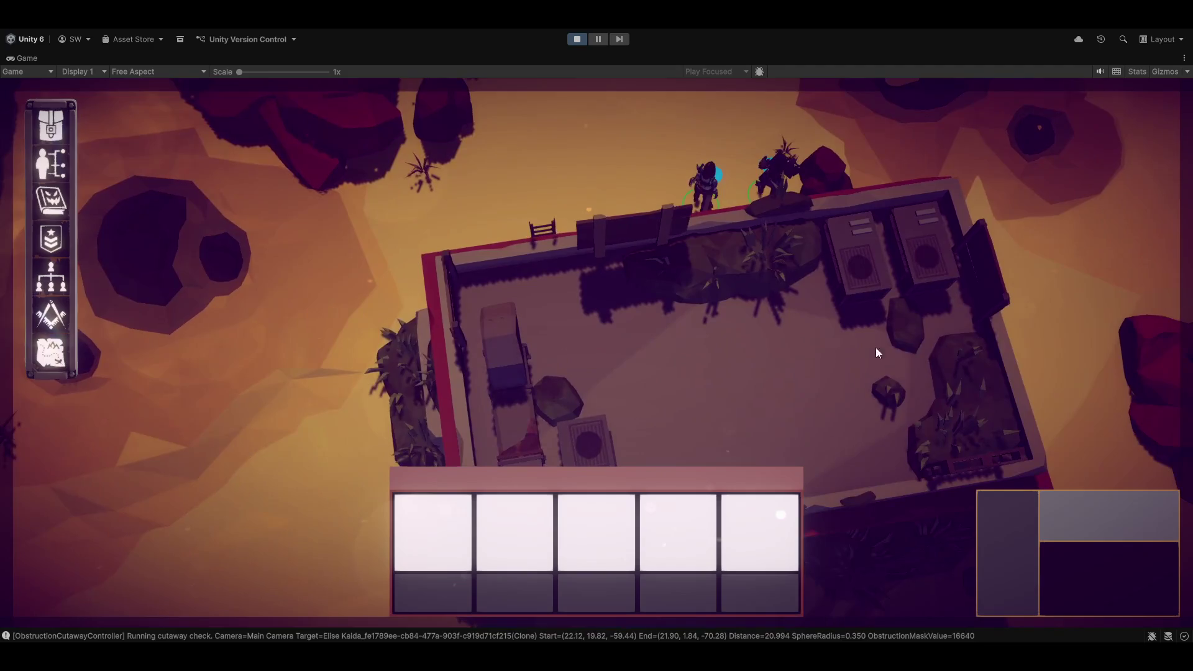
Step: Walk the characters out of the building, orbiting the camera to follow them
{"action": "right_click", "coordinate": [739, 386]}
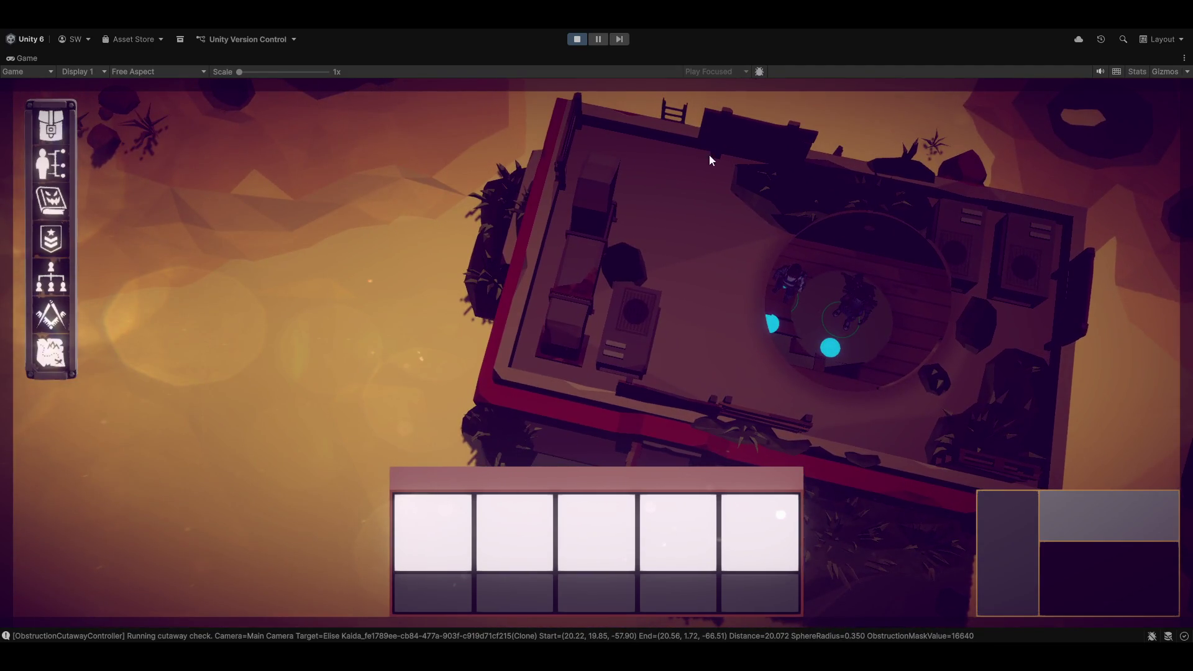
{"action": "right_click", "coordinate": [339, 292]}
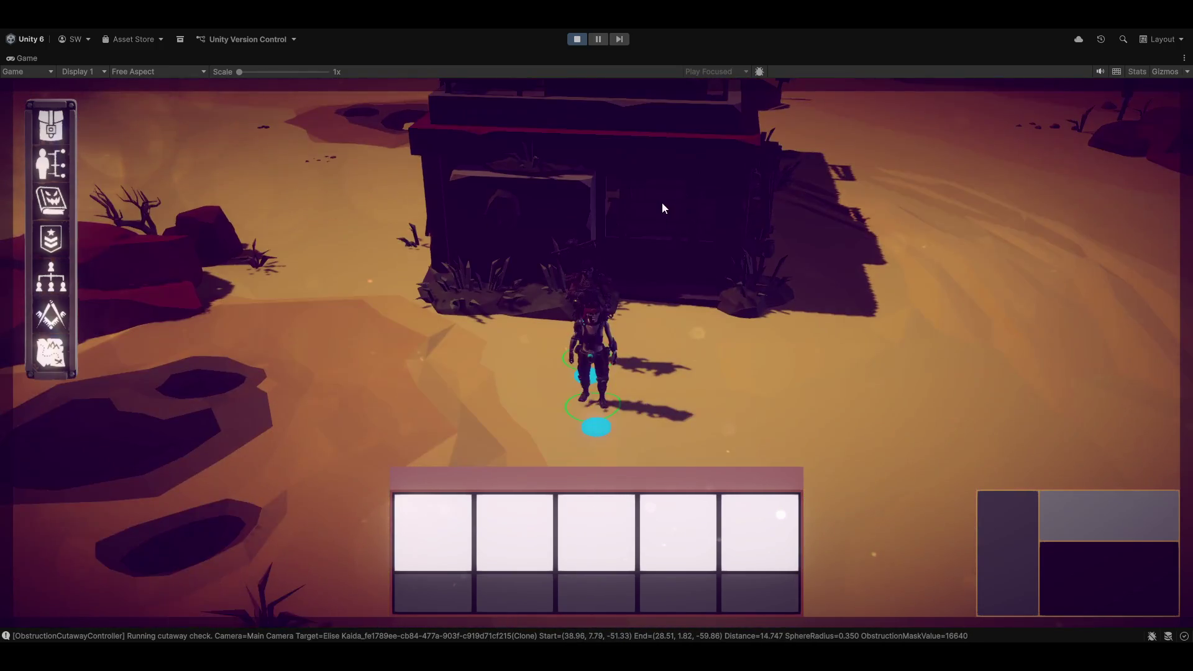
{"action": "right_click", "coordinate": [718, 380]}
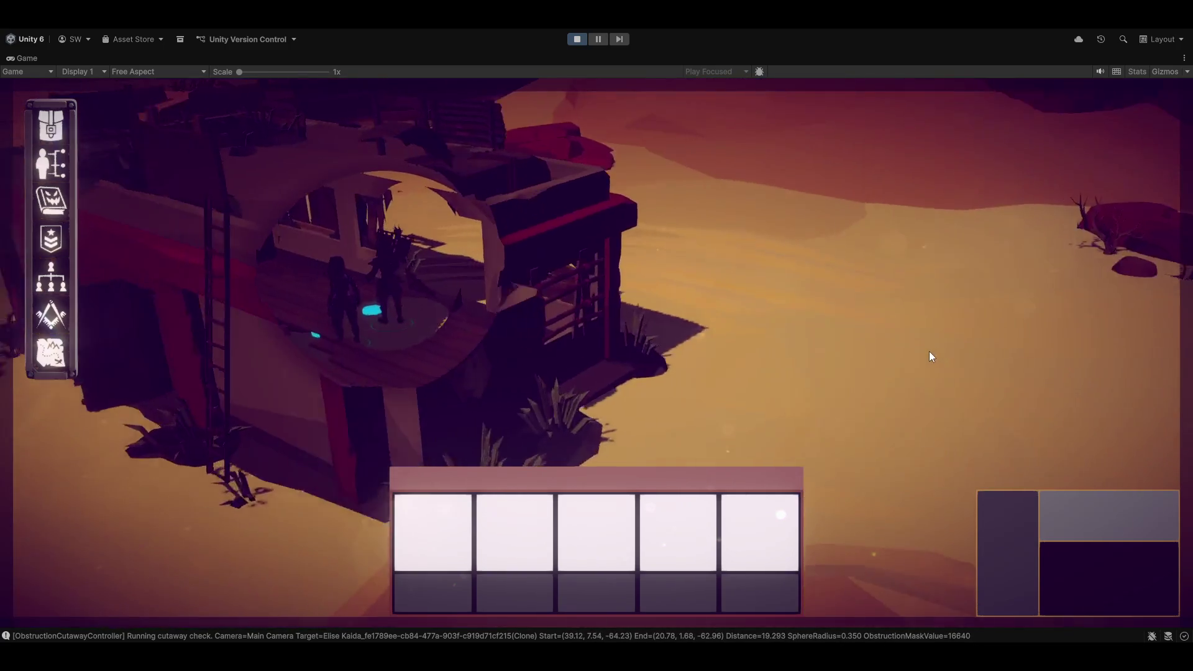
{"action": "key", "text": "q"}
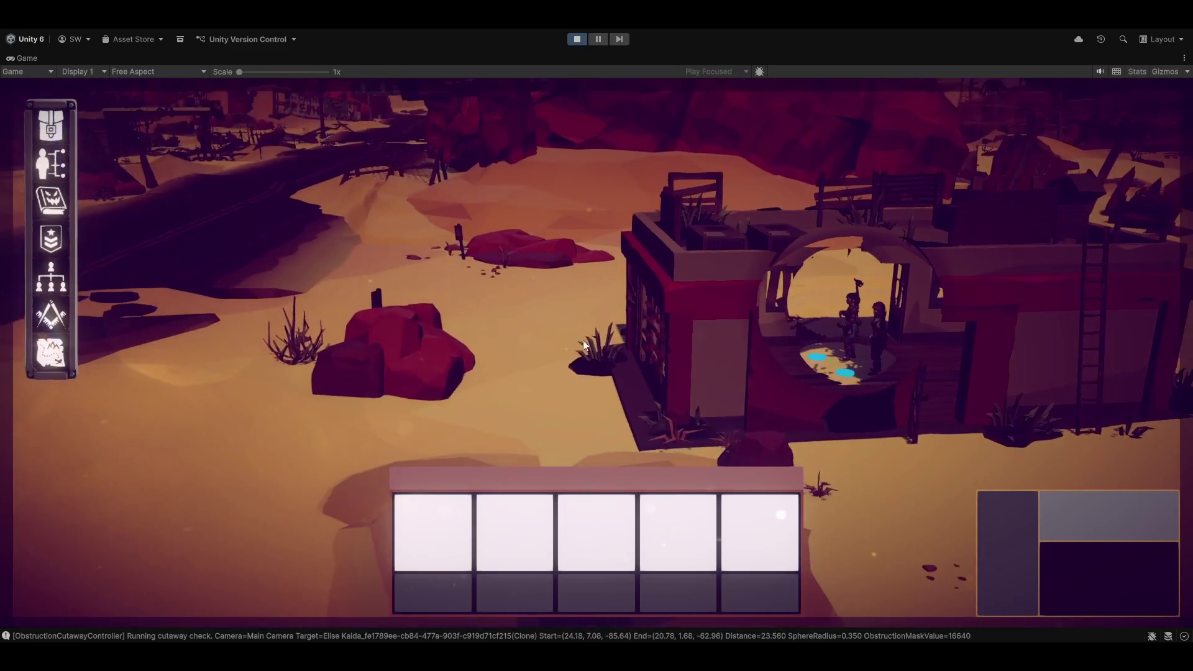
{"action": "right_click", "coordinate": [236, 267]}
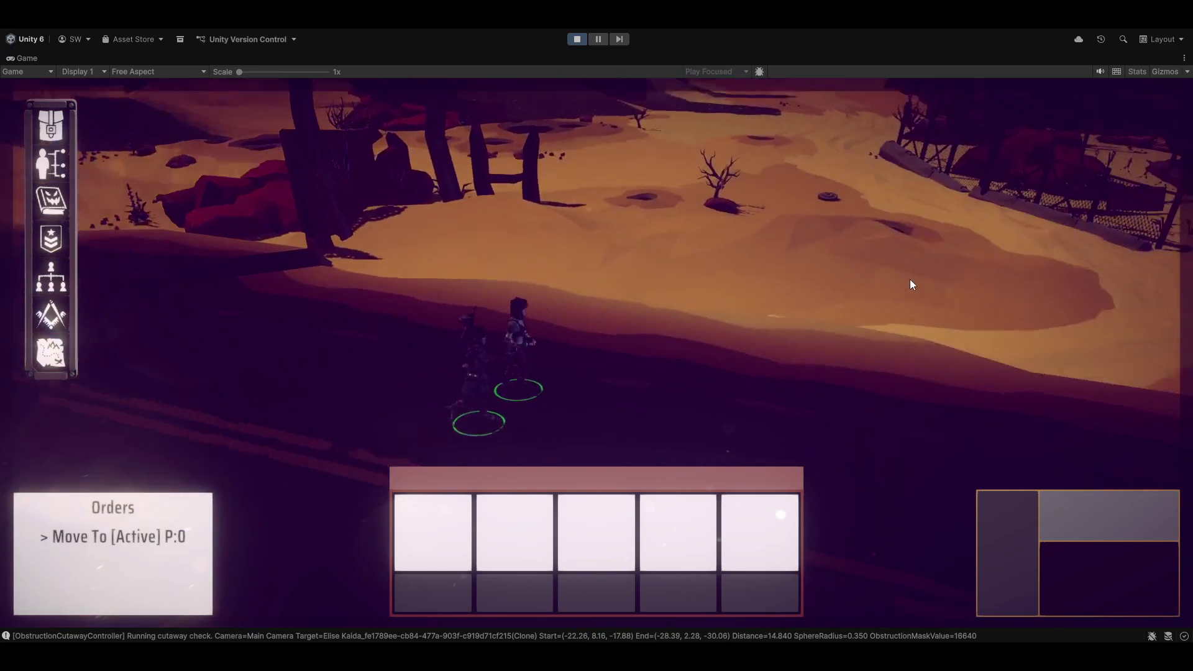
Step: Order the characters to a new spot and zoom the camera out
{"action": "right_click", "coordinate": [911, 289]}
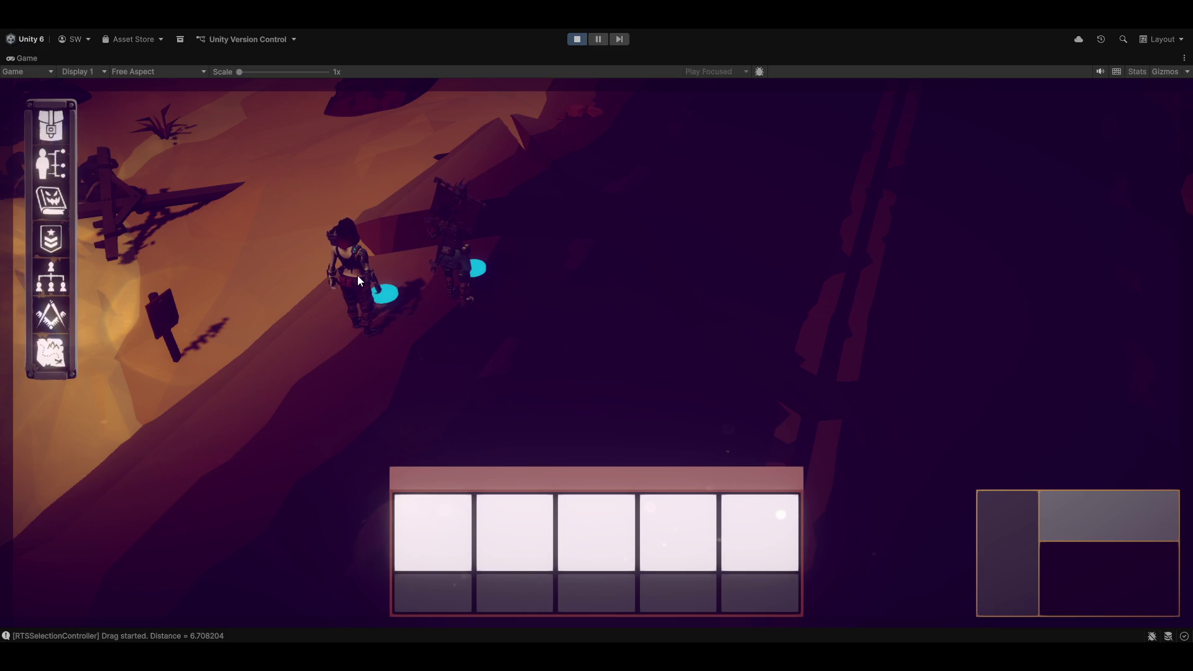
{"action": "scroll", "coordinate": [196, 244], "scroll_direction": "down", "scroll_amount": 3}
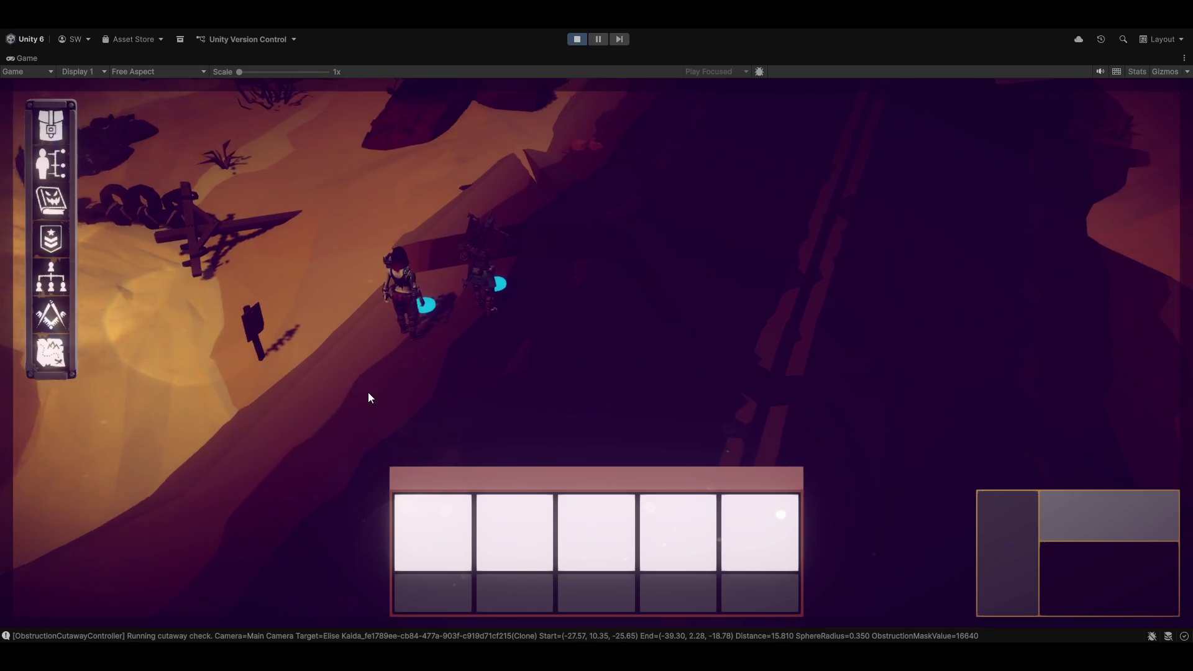
{"action": "scroll", "coordinate": [368, 398], "scroll_direction": "down", "scroll_amount": 3}
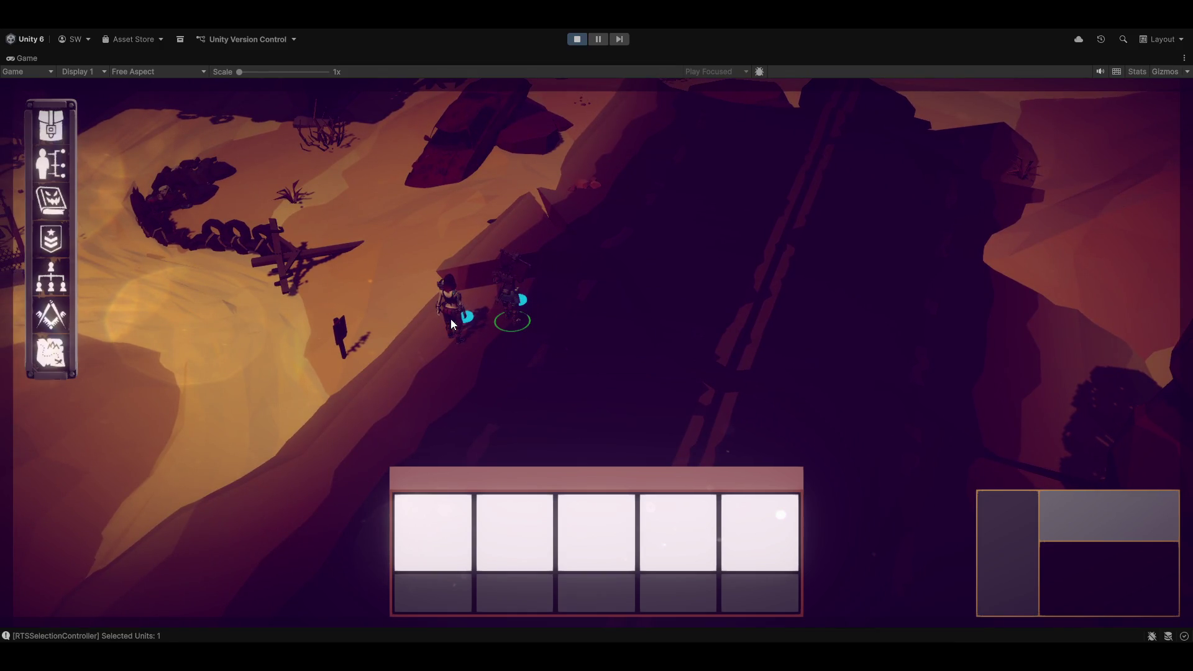
Step: Box-select both characters on the ridge and send them to the upper right
{"action": "left_click_drag", "start_coordinate": [453, 329], "coordinate": [456, 332]}
{"action": "scroll", "coordinate": [517, 310], "scroll_direction": "up", "scroll_amount": 3}
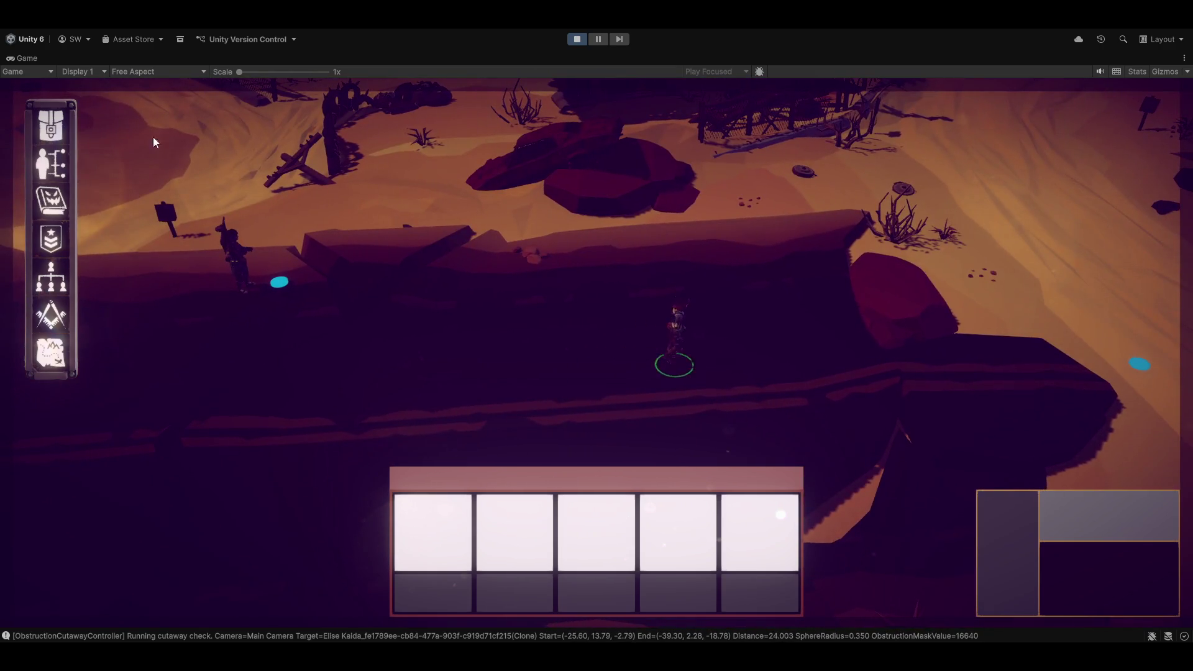
{"action": "left_click_drag", "start_coordinate": [173, 165], "coordinate": [853, 405]}
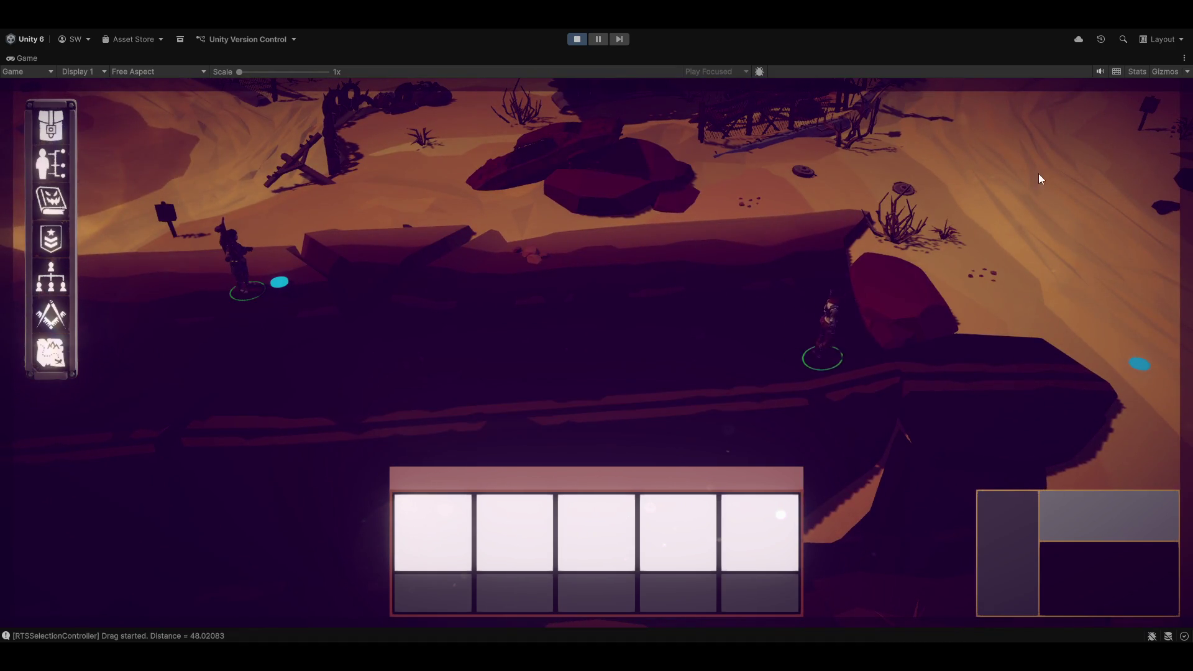
{"action": "right_click", "coordinate": [1038, 173]}
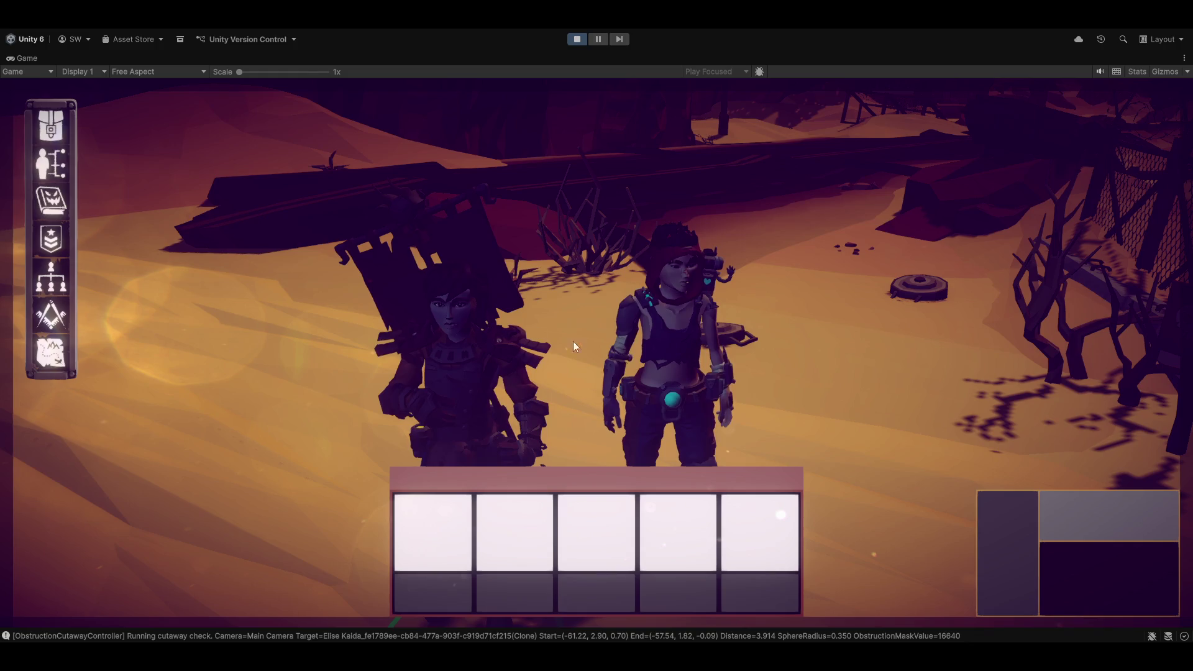
Step: Select the characters, check the bike's action menu, and walk the character beside the turret
{"action": "left_click", "coordinate": [777, 403]}
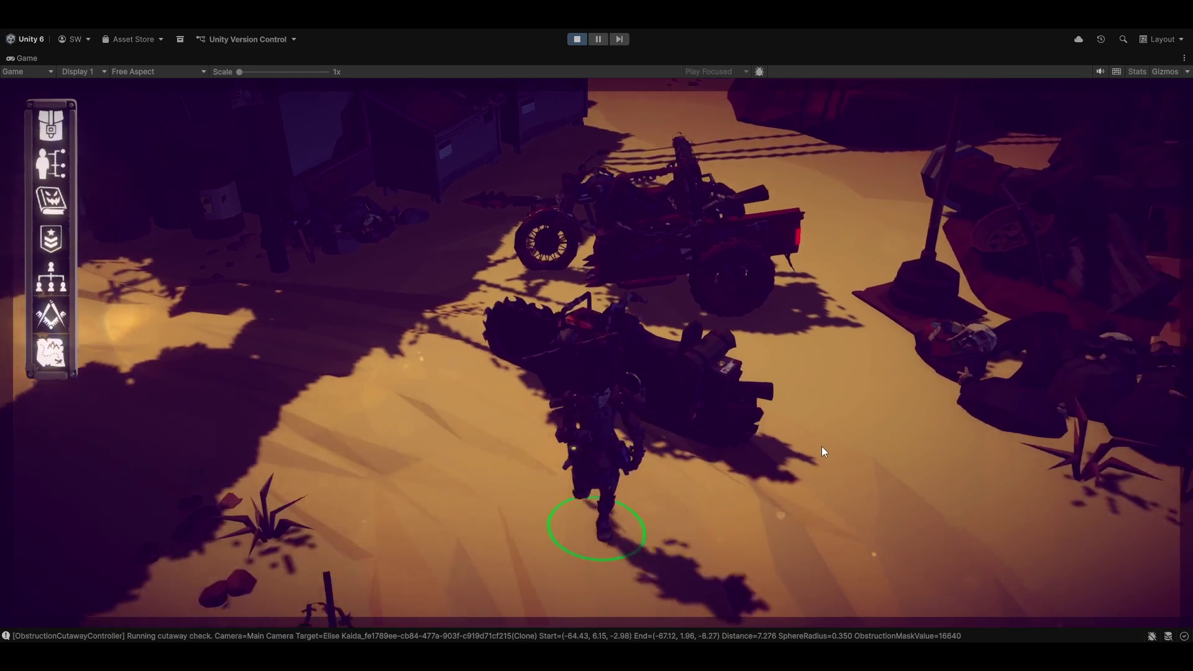
{"action": "left_click", "coordinate": [684, 396]}
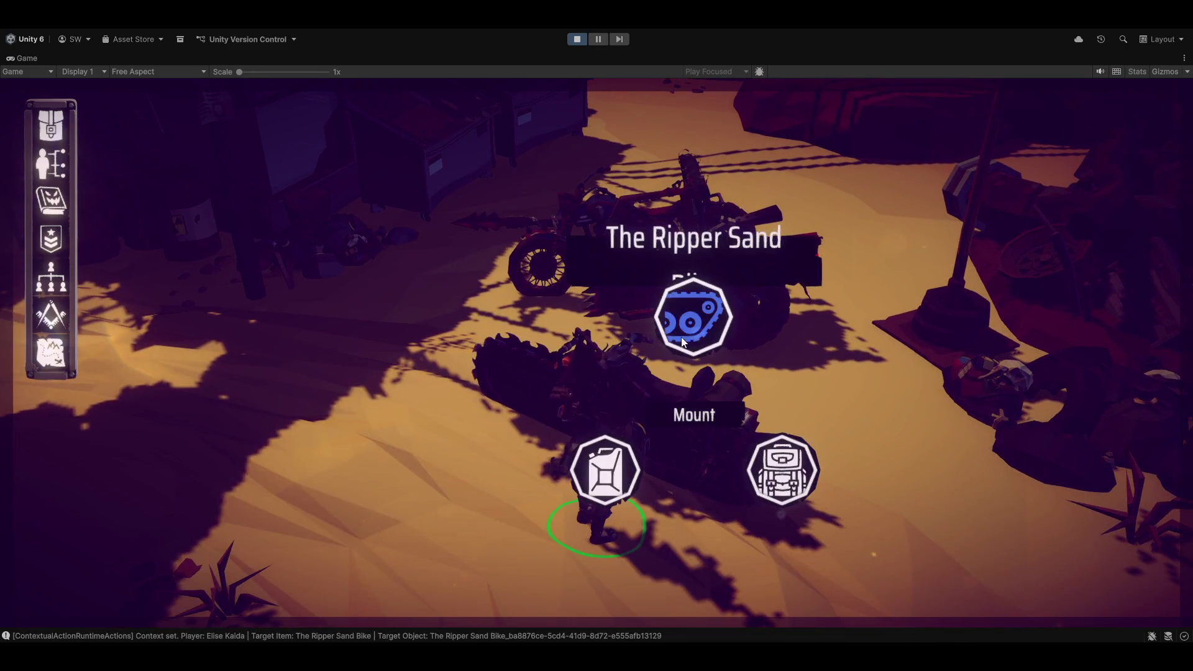
{"action": "left_click", "coordinate": [707, 416]}
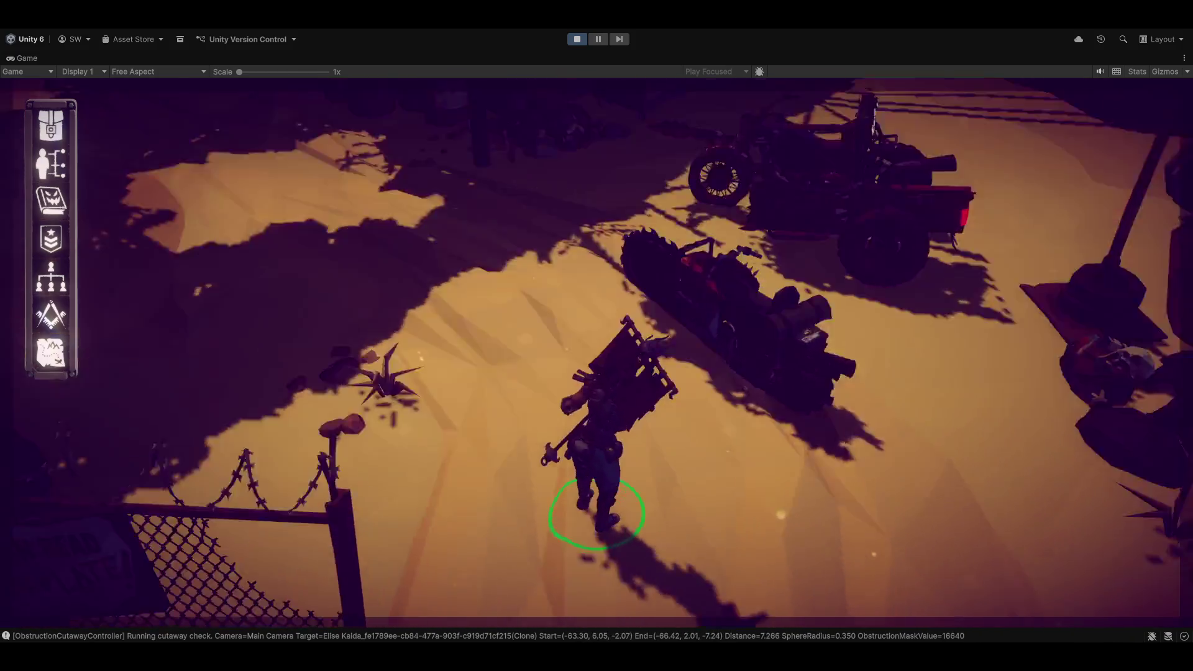
{"action": "key", "text": "e"}
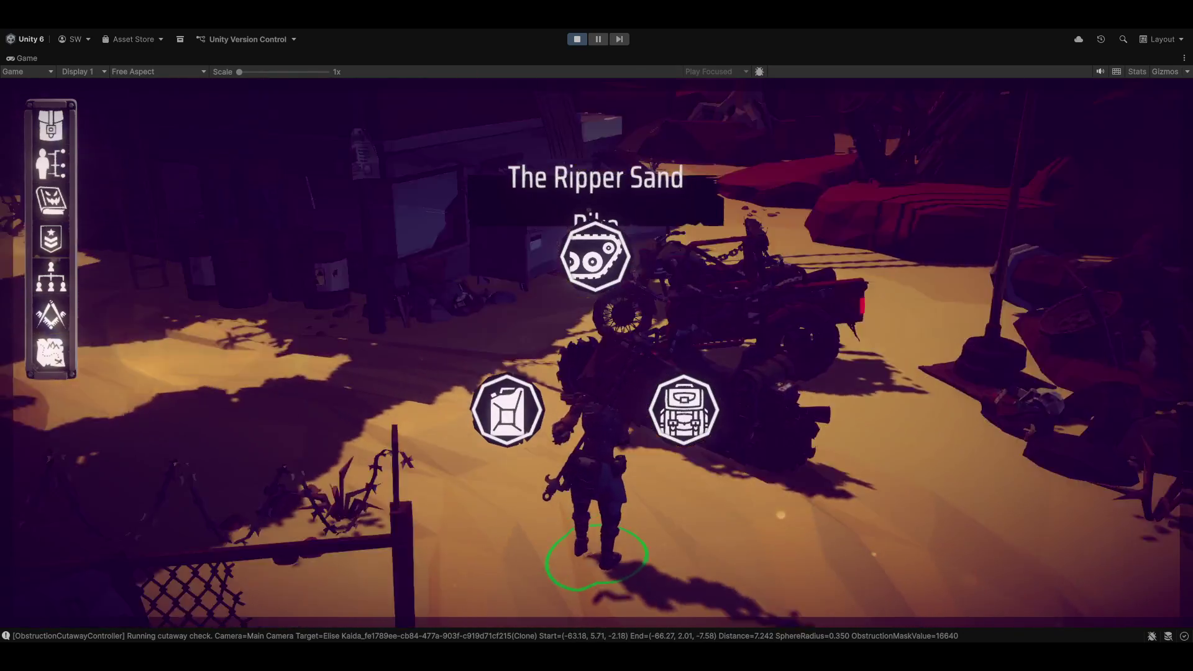
{"action": "key", "text": "Escape"}
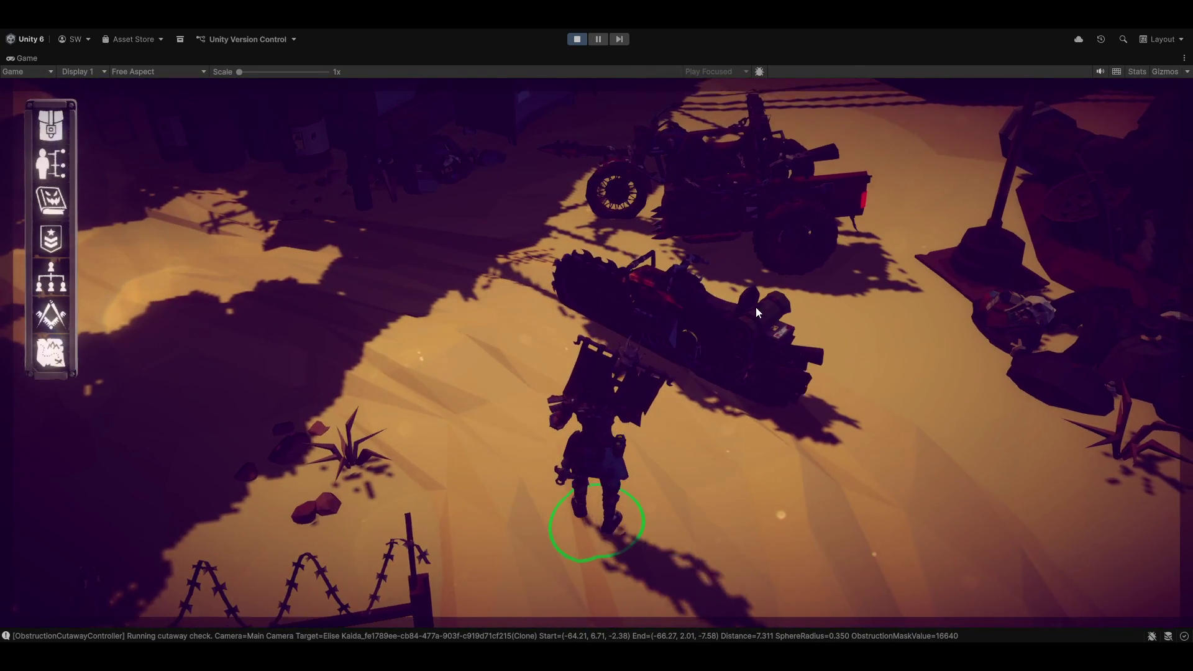
{"action": "left_click", "coordinate": [755, 306]}
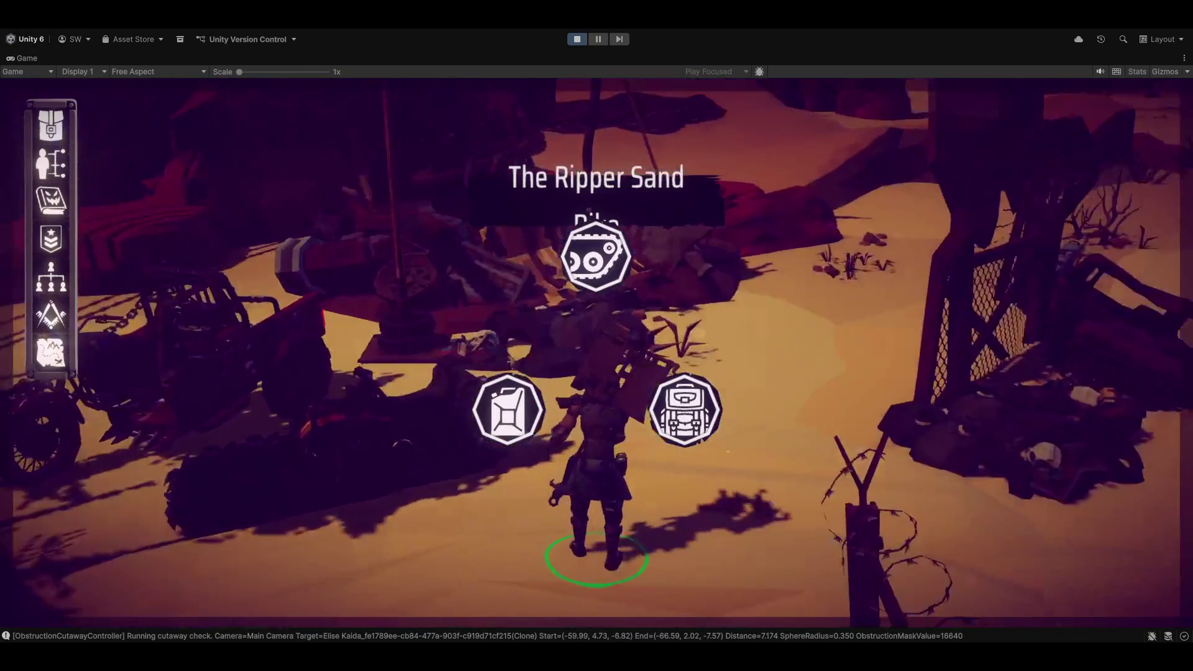
{"action": "key", "text": "Escape"}
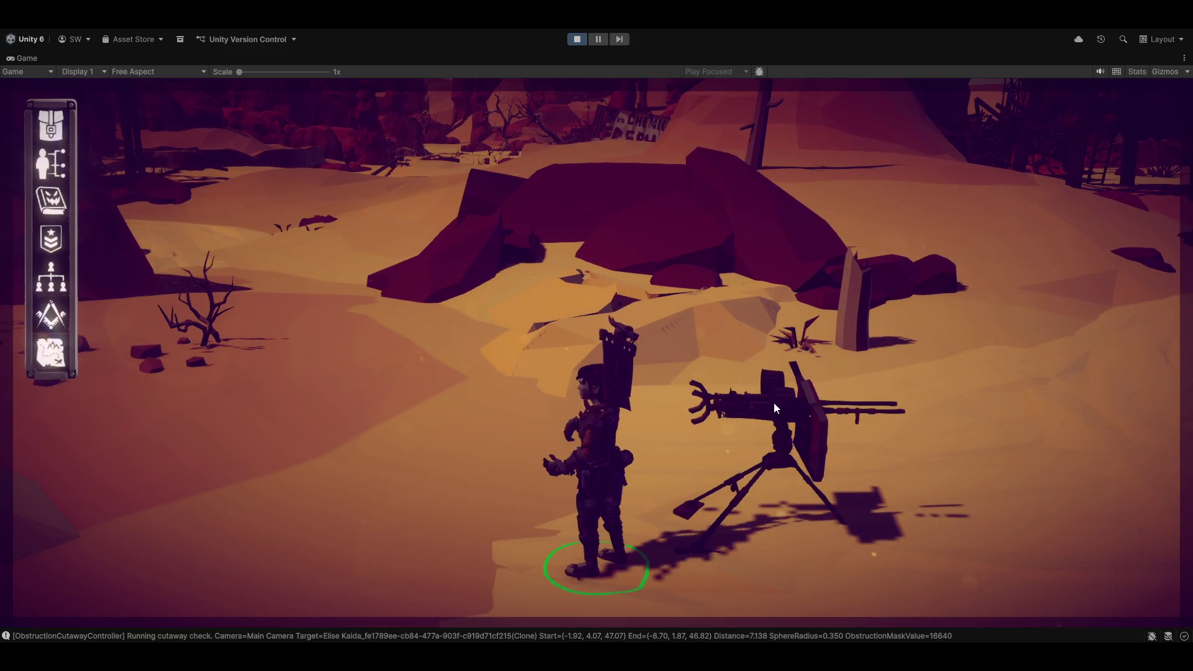
Step: Use the turret to fire across the desert, then restore the full editor layout
{"action": "left_click", "coordinate": [775, 407]}
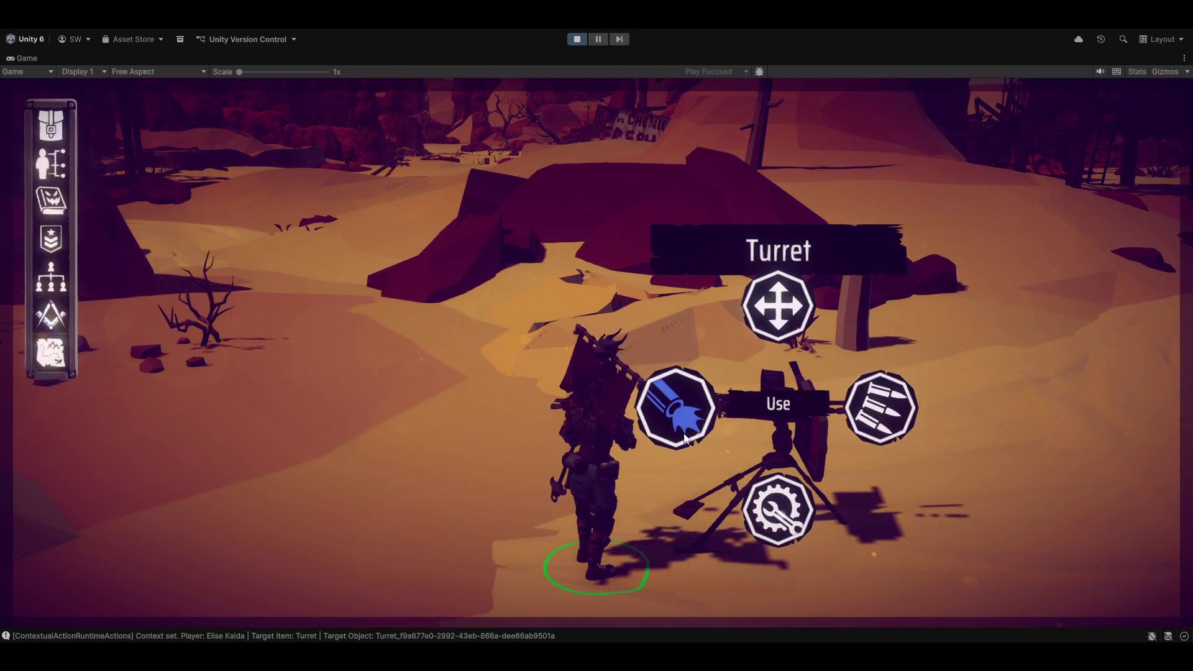
{"action": "left_click", "coordinate": [684, 436]}
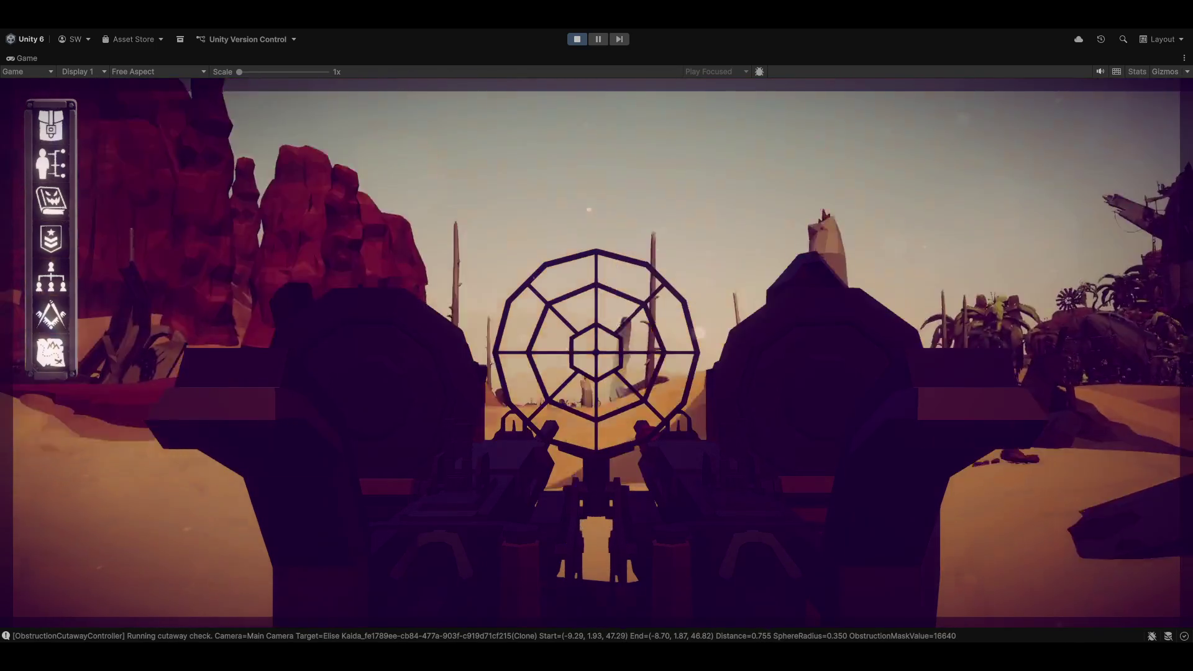
{"action": "left_click", "coordinate": [597, 352]}
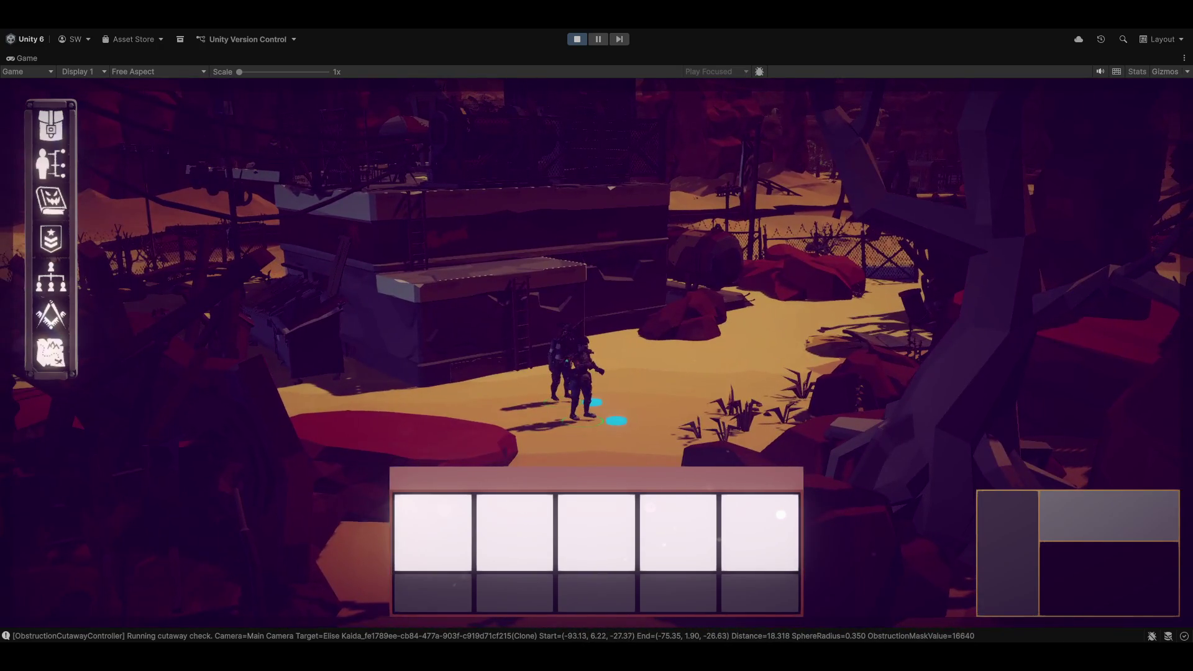
{"action": "key", "text": "shift+space"}
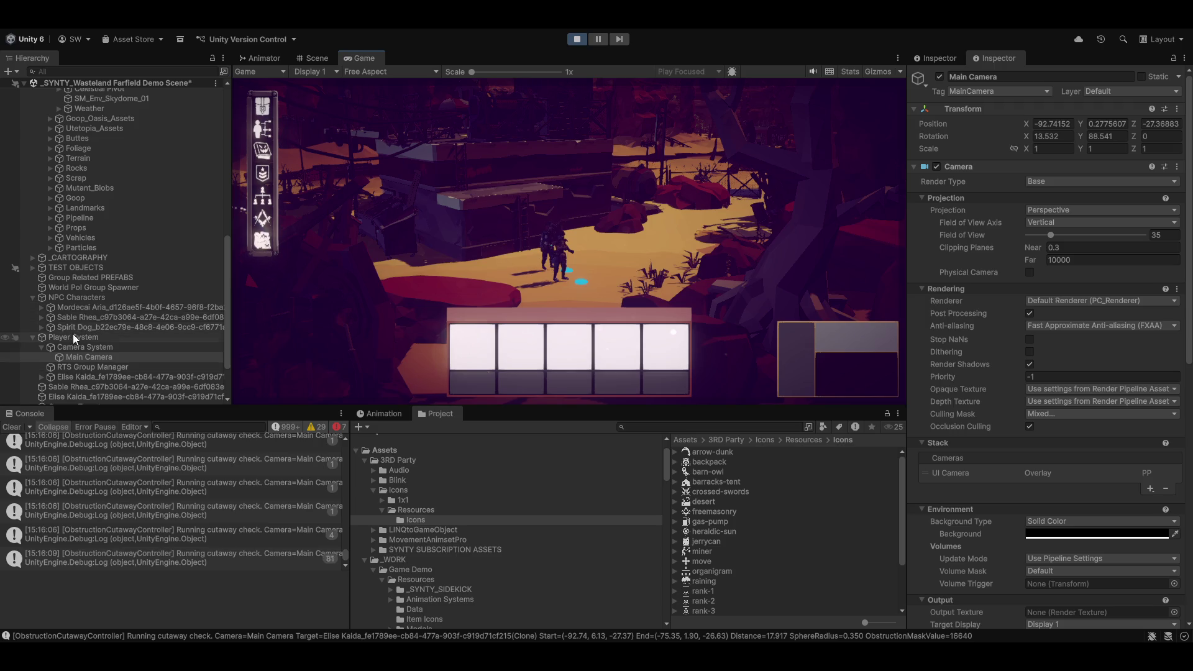
Step: In Scene view, frame the player character in 3D perspective and orbit around it
{"action": "left_click", "coordinate": [330, 61]}
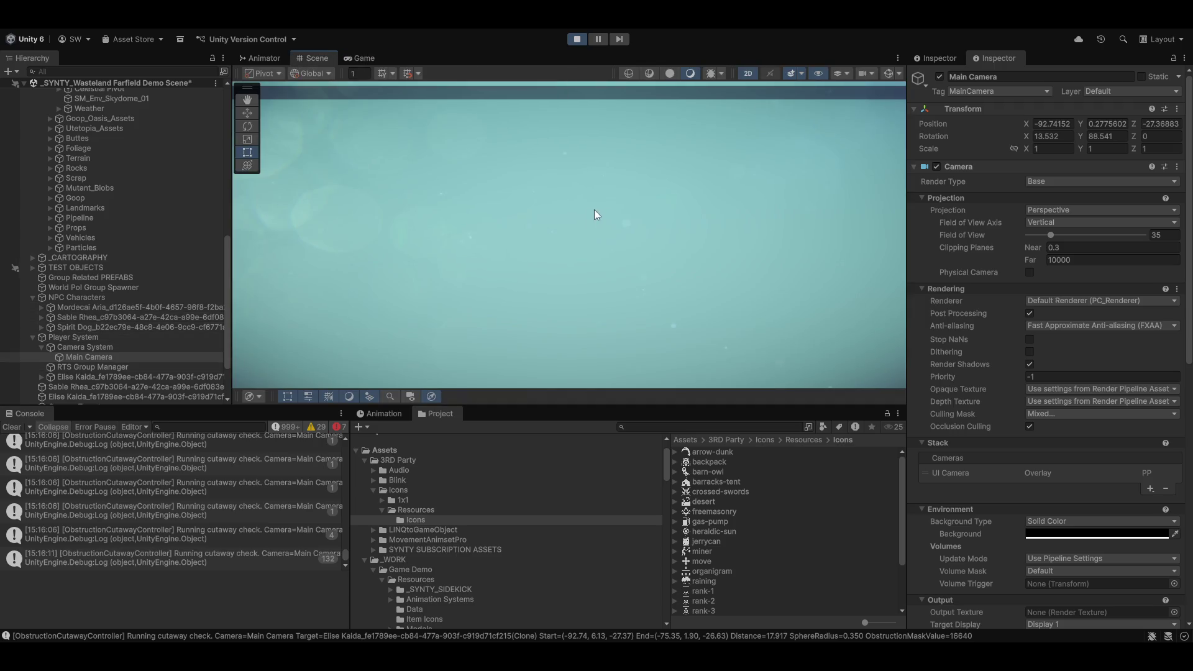
{"action": "left_click", "coordinate": [80, 379]}
{"action": "key", "text": "f"}
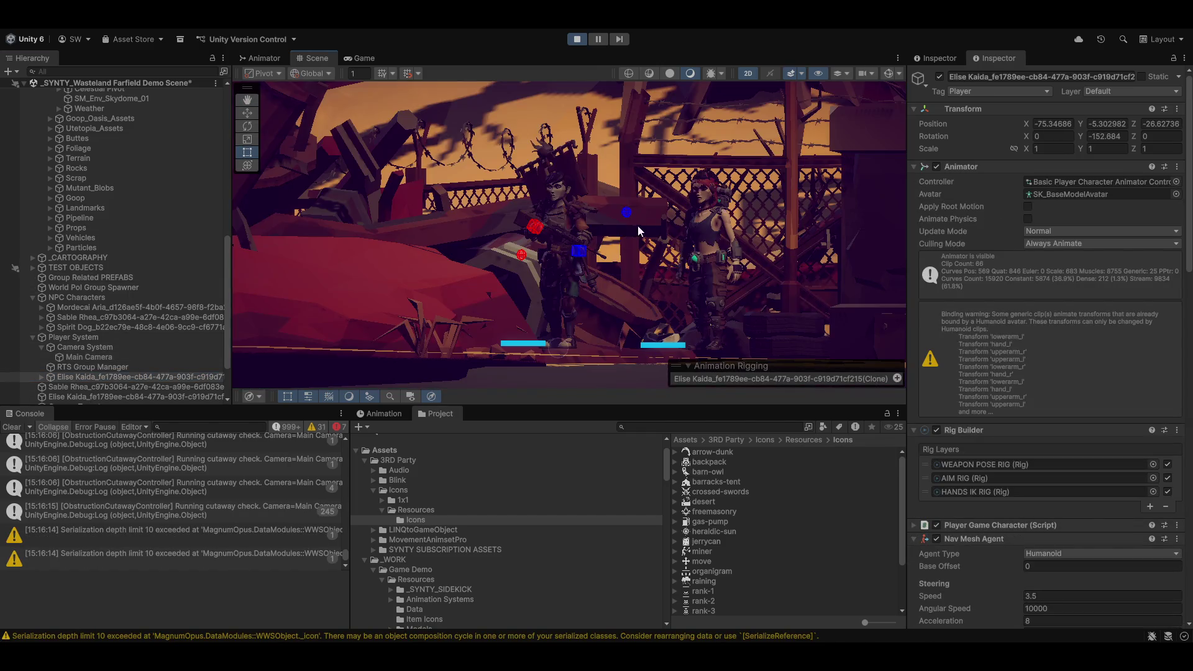
{"action": "key", "text": "2"}
{"action": "mouse_move", "coordinate": [371, 217]}
{"action": "left_mouse_down"}
{"action": "mouse_move", "coordinate": [885, 140]}
{"action": "mouse_move", "coordinate": [999, 147]}
{"action": "mouse_move", "coordinate": [994, 207]}
{"action": "left_mouse_up"}
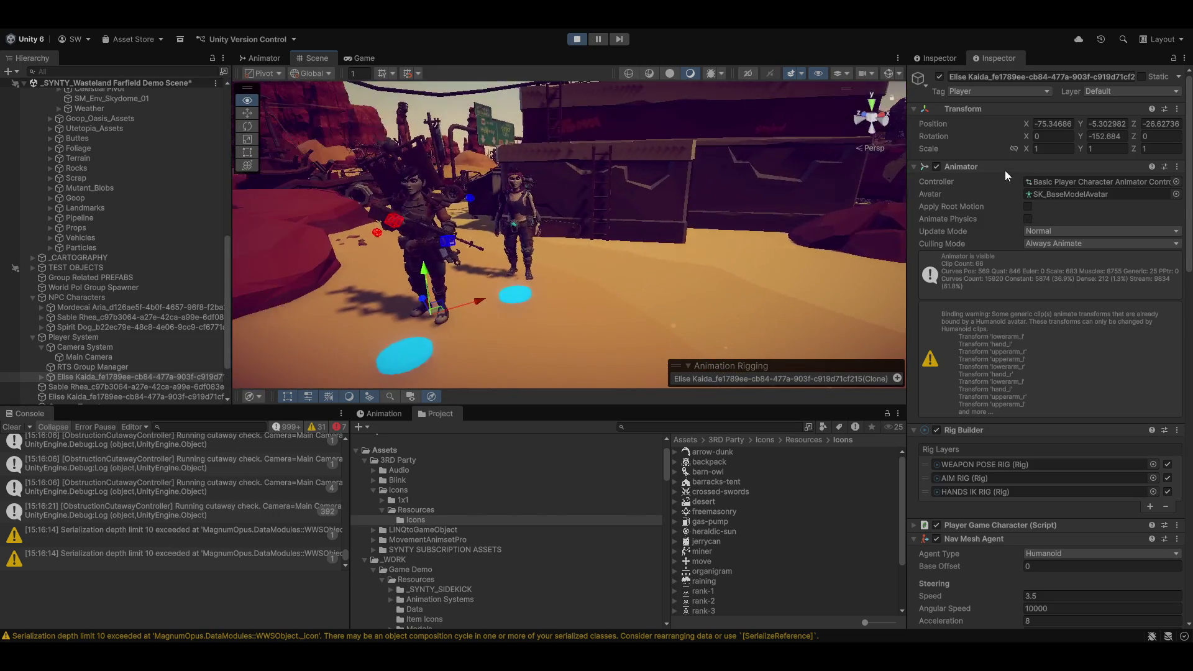
{"action": "left_click_drag", "start_coordinate": [714, 261], "coordinate": [671, 287]}
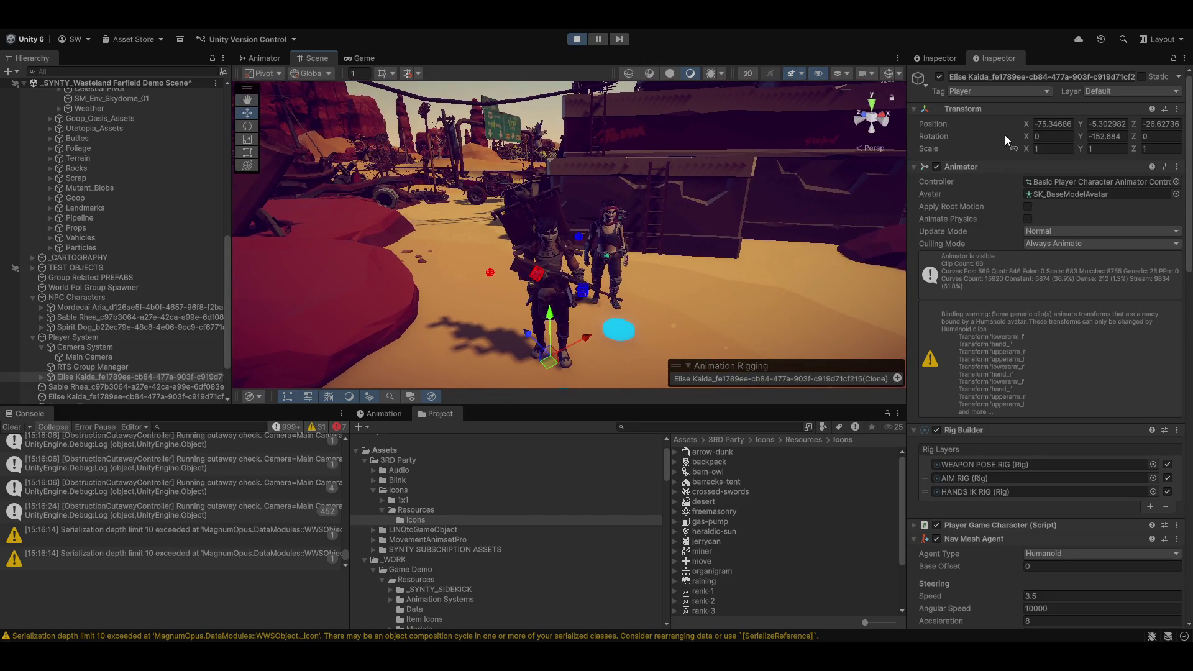
Step: Expand the player character and its HUMANOID RIG PREFAB in the Hierarchy
{"action": "left_click", "coordinate": [41, 377]}
{"action": "scroll", "coordinate": [99, 267], "scroll_direction": "down", "scroll_amount": 10}
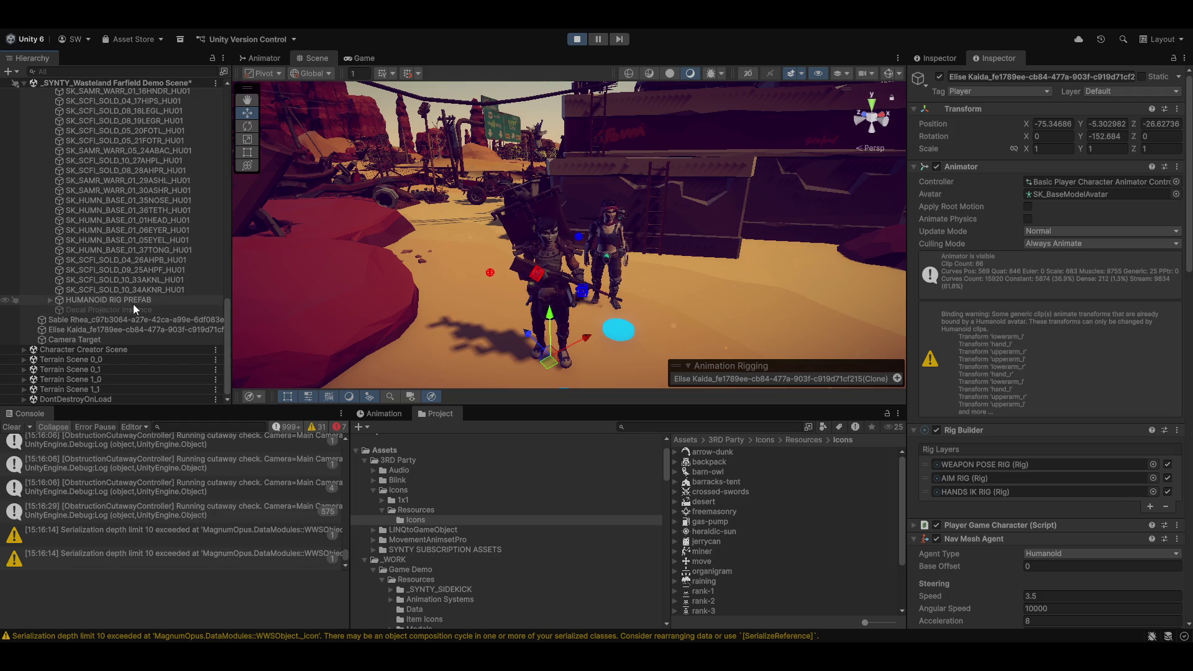
{"action": "left_click", "coordinate": [49, 299]}
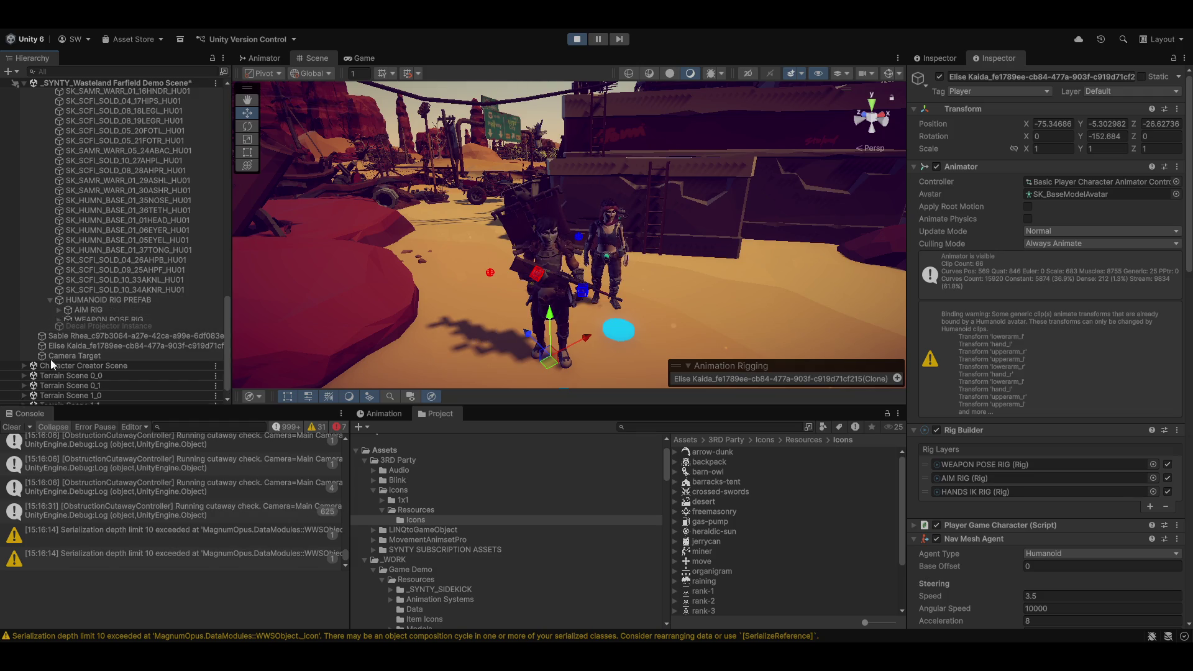
Step: Set HUMANOID RIG PREFAB and all its children to the Default layer, then view the running game
{"action": "left_click", "coordinate": [92, 299]}
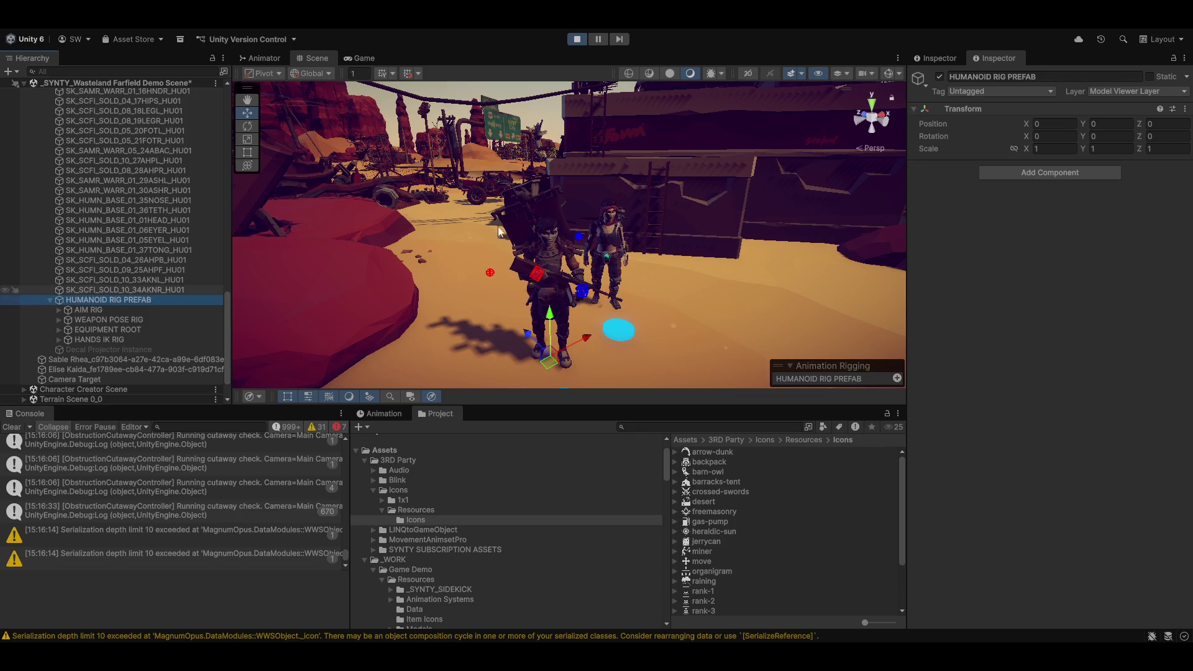
{"action": "left_click", "coordinate": [1121, 93]}
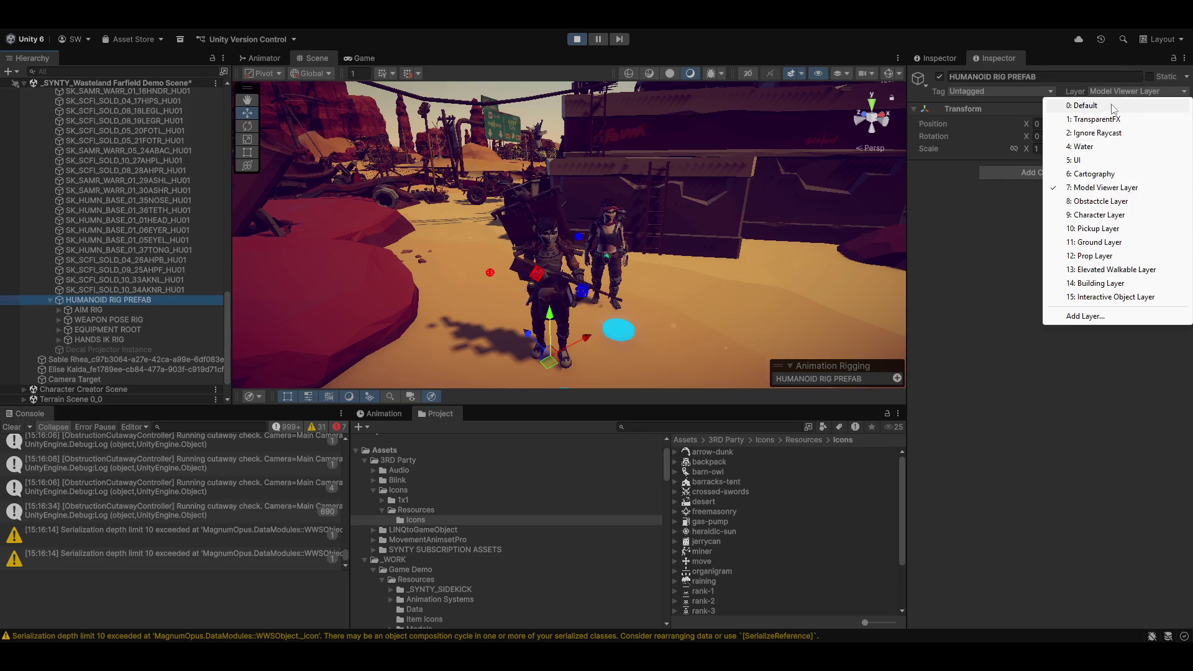
{"action": "left_click", "coordinate": [1110, 106]}
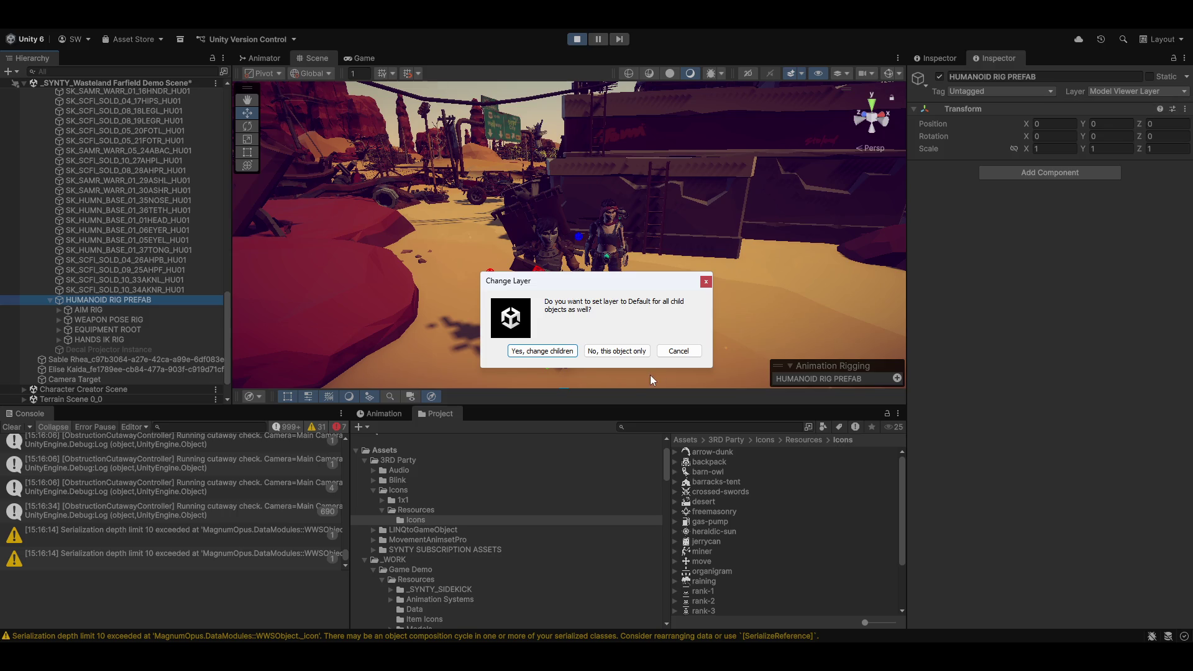
{"action": "left_click", "coordinate": [561, 352]}
{"action": "left_click", "coordinate": [362, 58]}
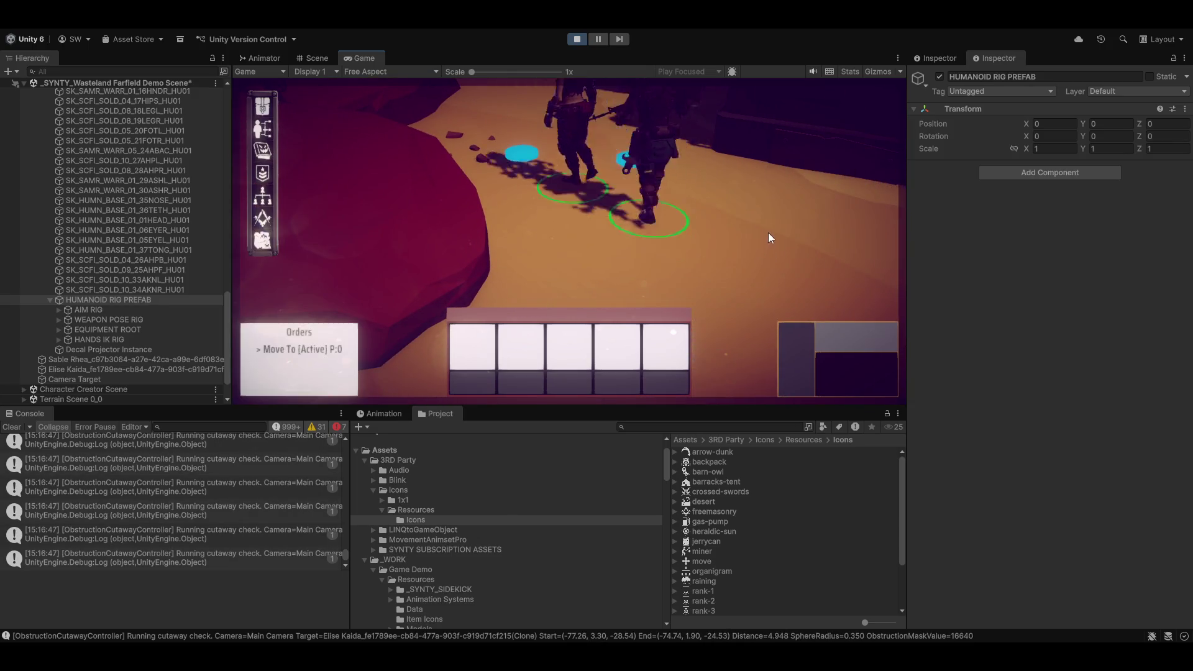
Step: Move the soldiers, then put SM_Bld_Gas_Station_01 and its children on Building Layer
{"action": "right_click", "coordinate": [764, 231]}
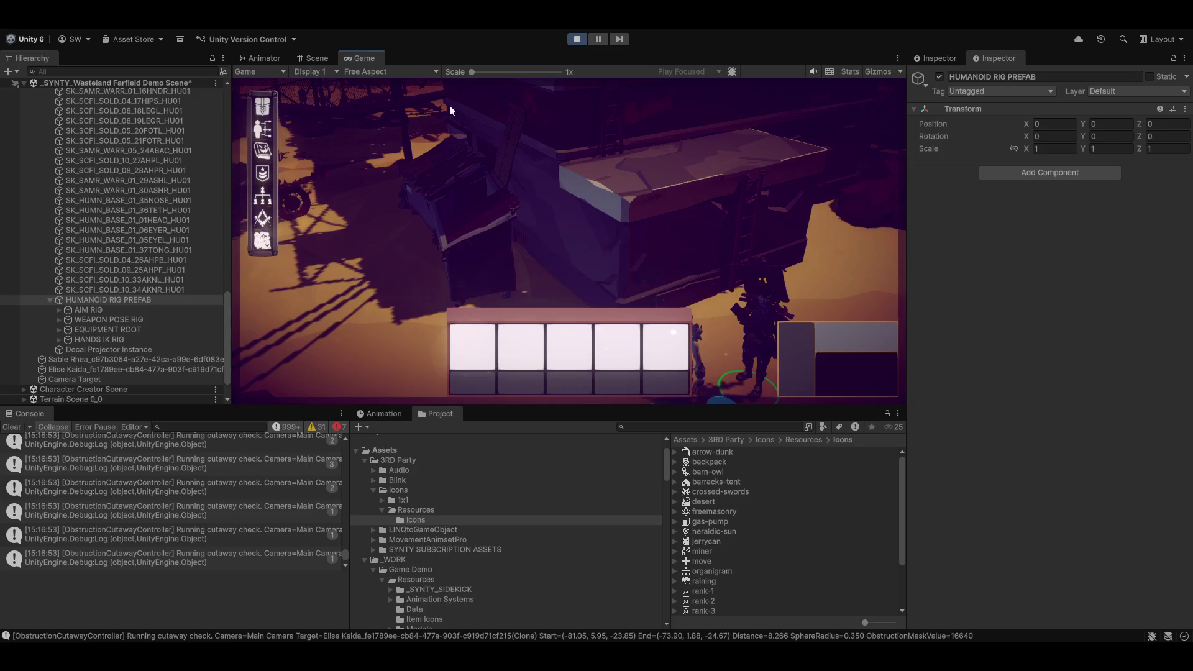
{"action": "left_click", "coordinate": [314, 54]}
{"action": "left_click", "coordinate": [685, 171]}
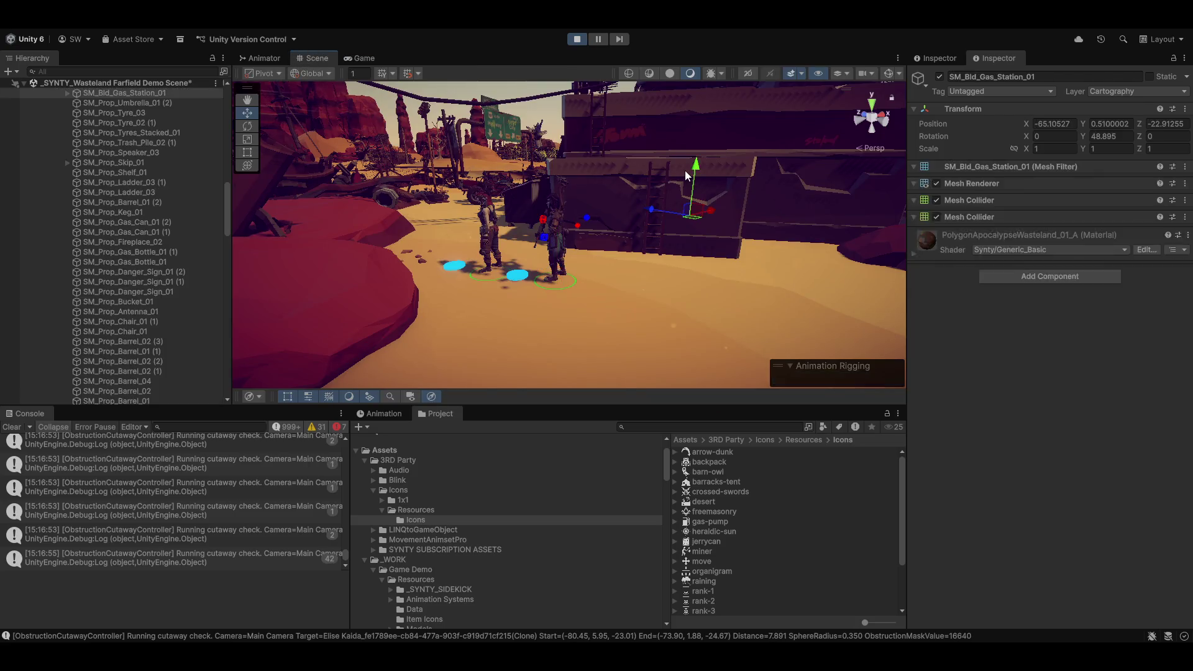
{"action": "mouse_move", "coordinate": [818, 221]}
{"action": "left_mouse_down"}
{"action": "mouse_move", "coordinate": [552, 367]}
{"action": "mouse_move", "coordinate": [890, 309]}
{"action": "left_mouse_up"}
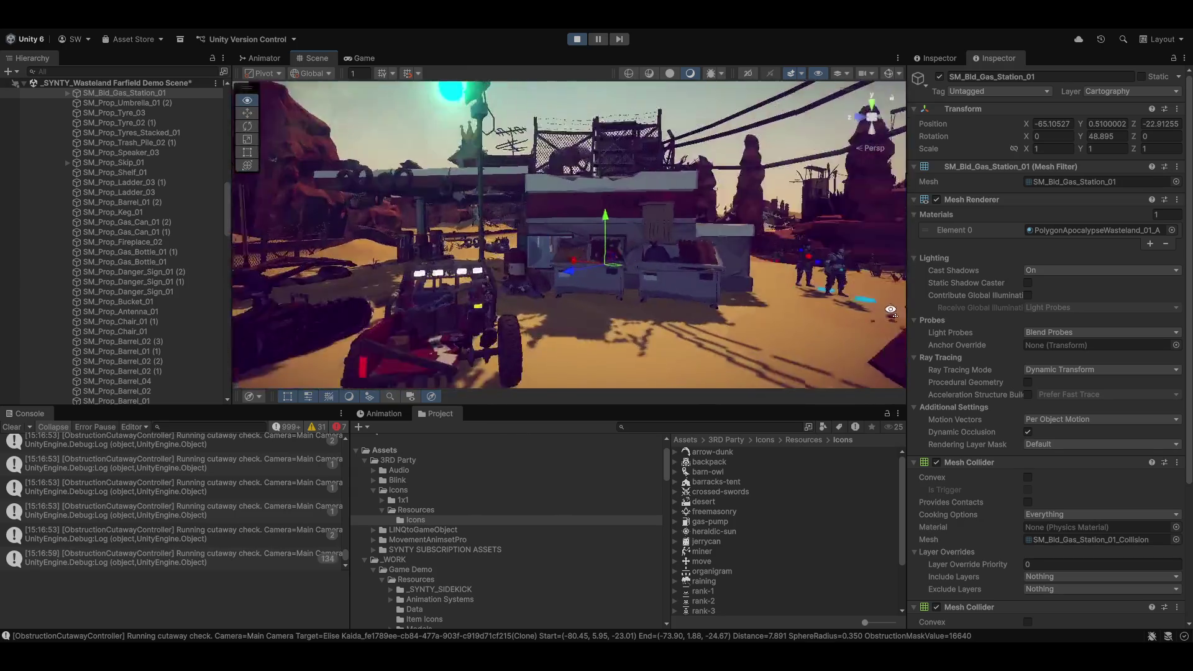
{"action": "left_click", "coordinate": [1118, 92]}
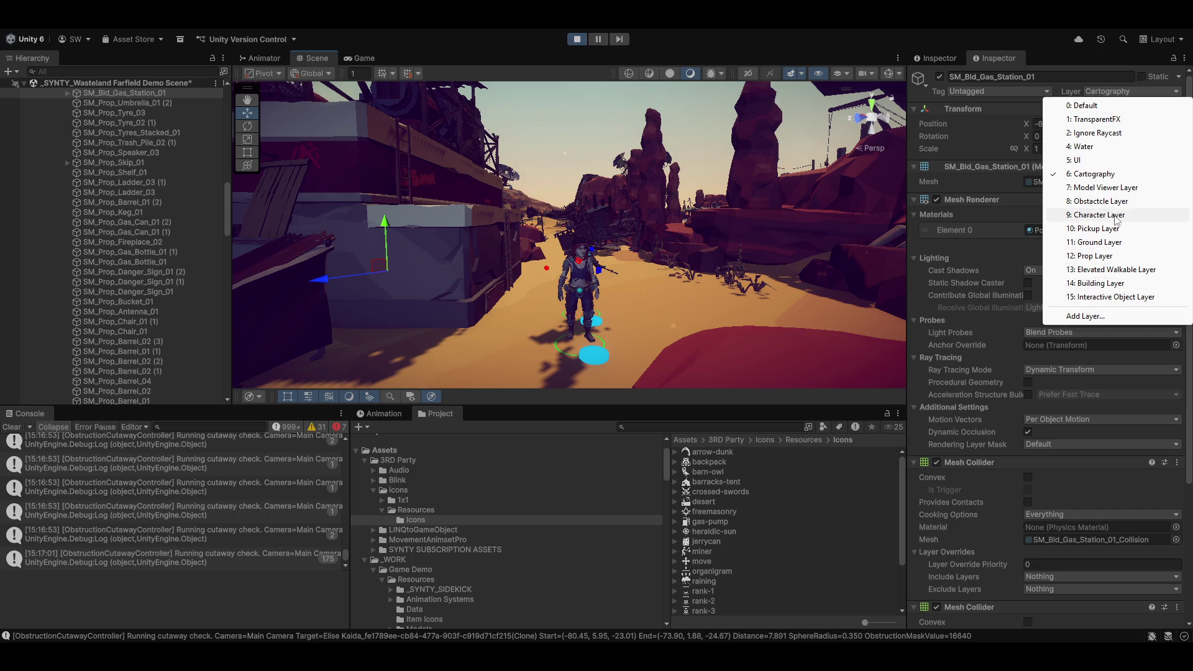
{"action": "left_click", "coordinate": [1124, 284]}
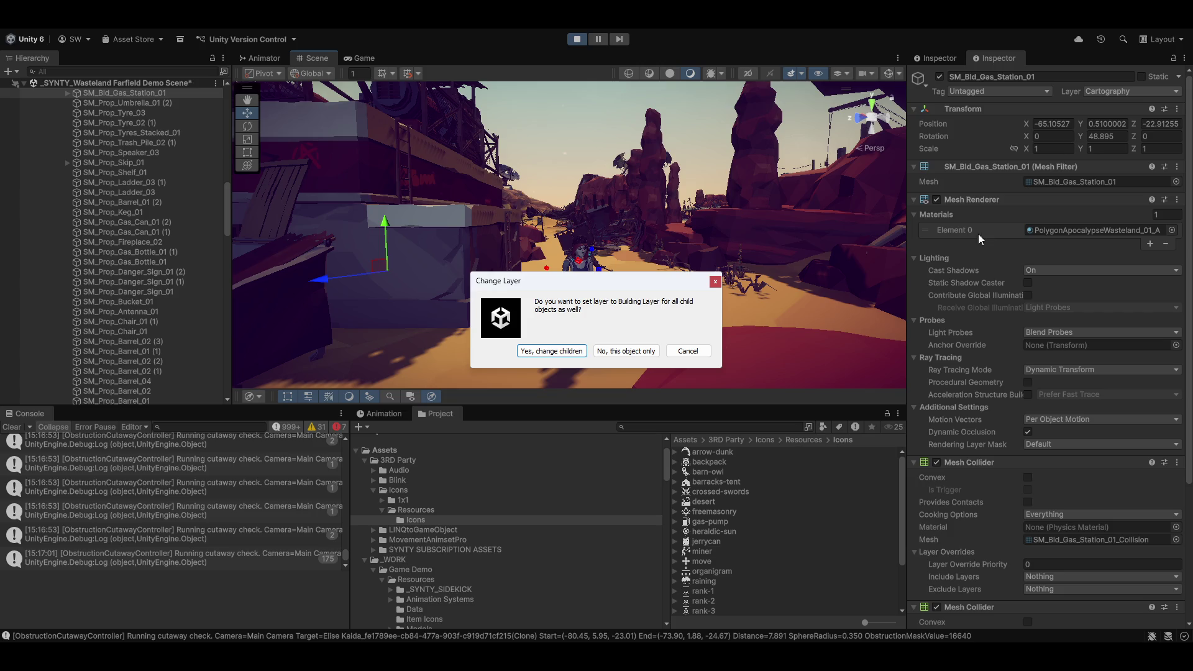
{"action": "left_click", "coordinate": [562, 356]}
Step: In the Game view, swing the camera and order the character around the container building
{"action": "left_click", "coordinate": [366, 57]}
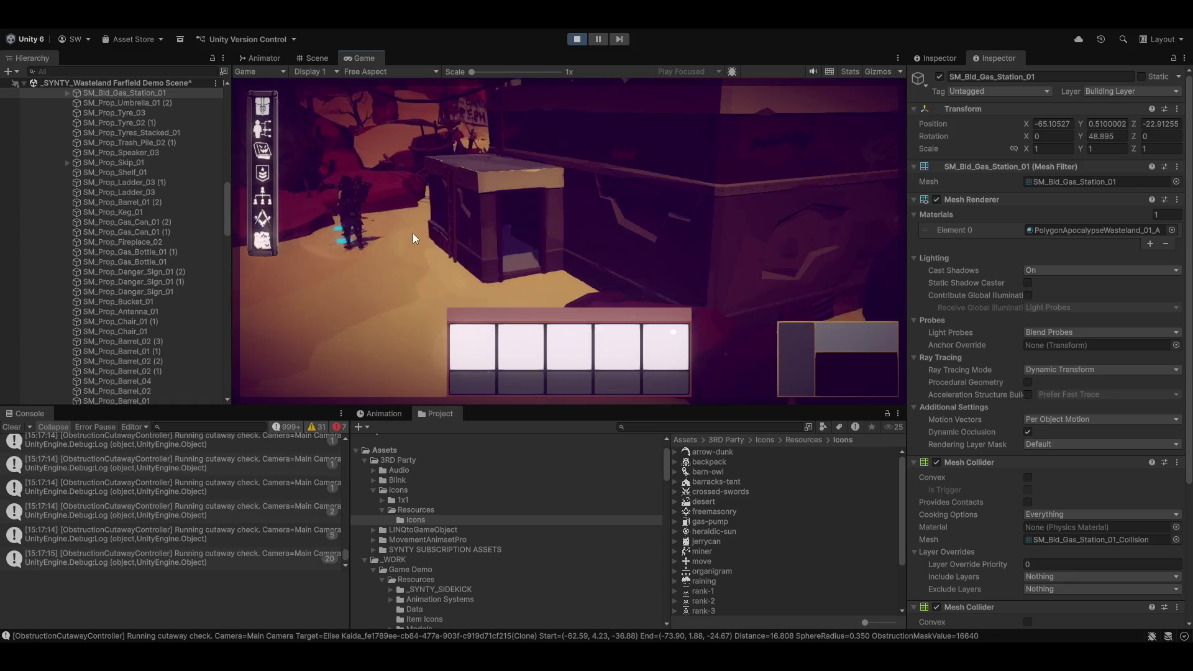
{"action": "left_click_drag", "start_coordinate": [378, 105], "coordinate": [521, 259]}
{"action": "right_click", "coordinate": [533, 232]}
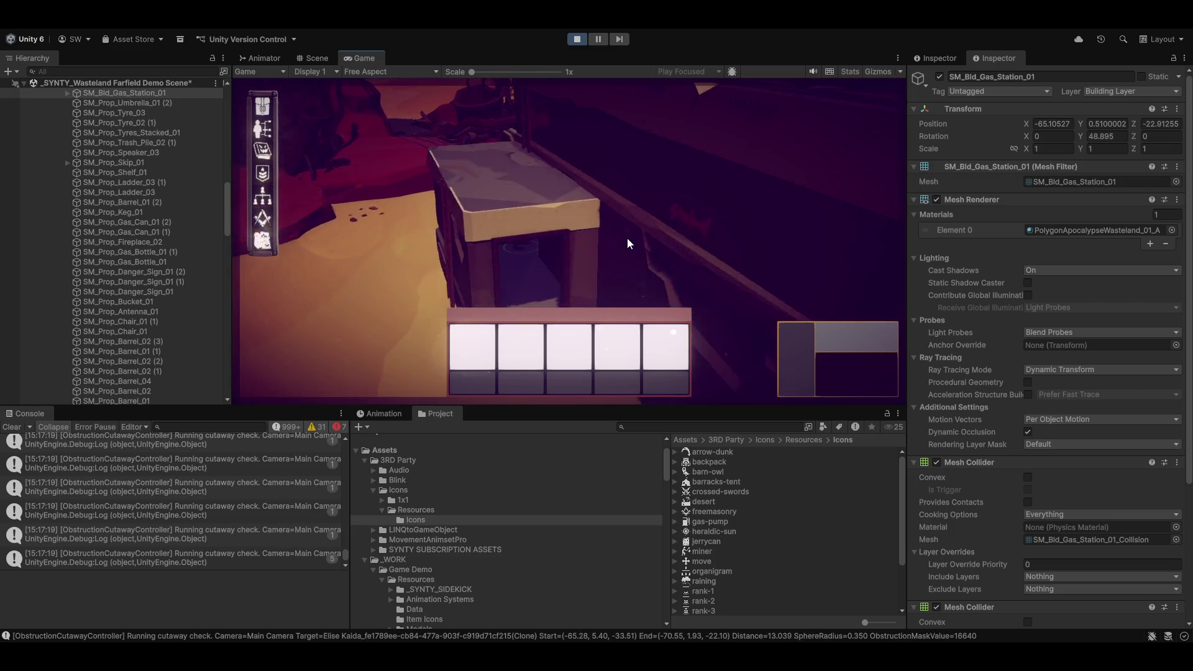
{"action": "right_click", "coordinate": [602, 255]}
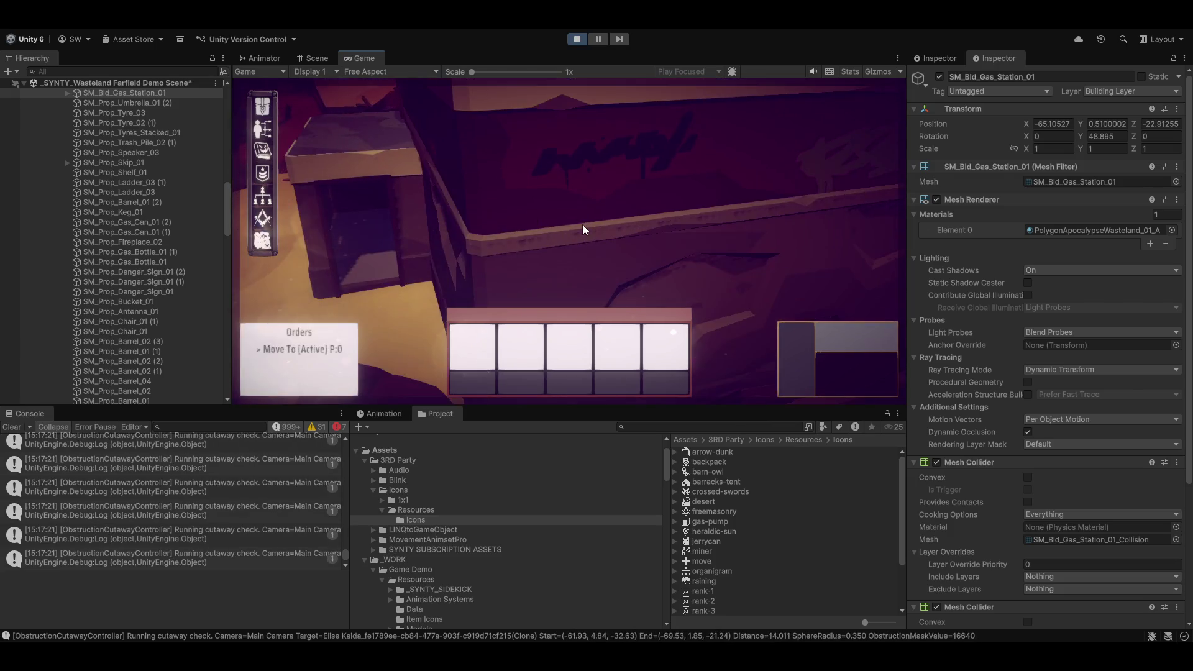
Step: Put the gas station and its children on 8: Obstactle Layer, then move the character
{"action": "left_click", "coordinate": [1117, 93]}
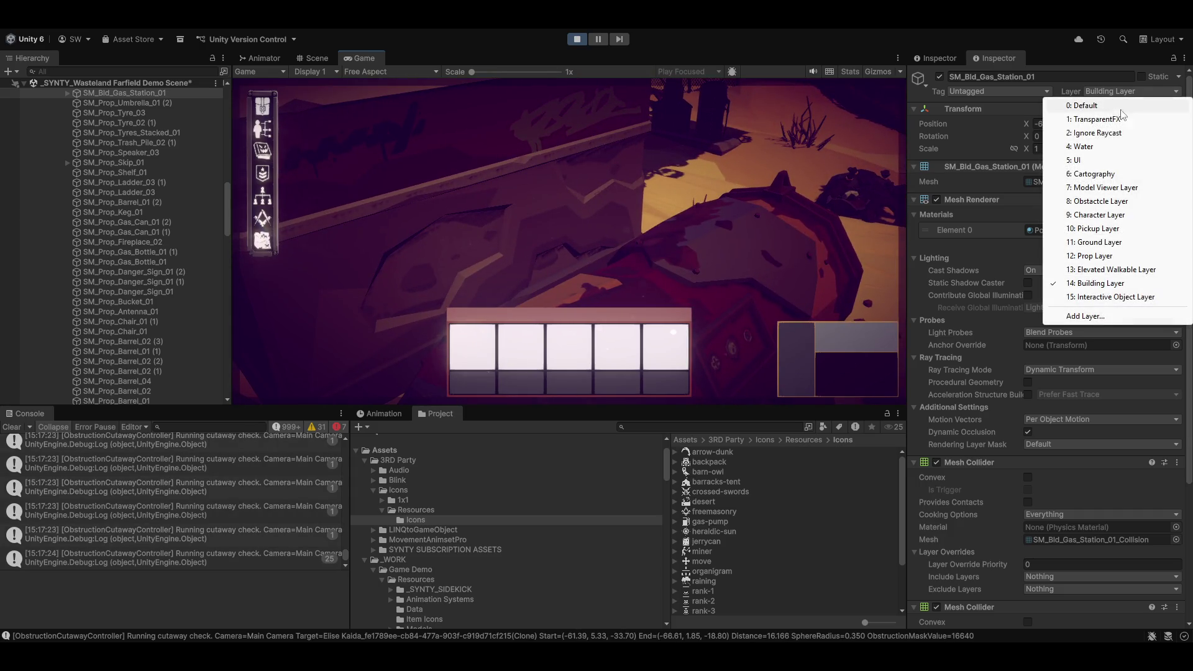
{"action": "left_click", "coordinate": [1116, 203]}
{"action": "left_click", "coordinate": [549, 351]}
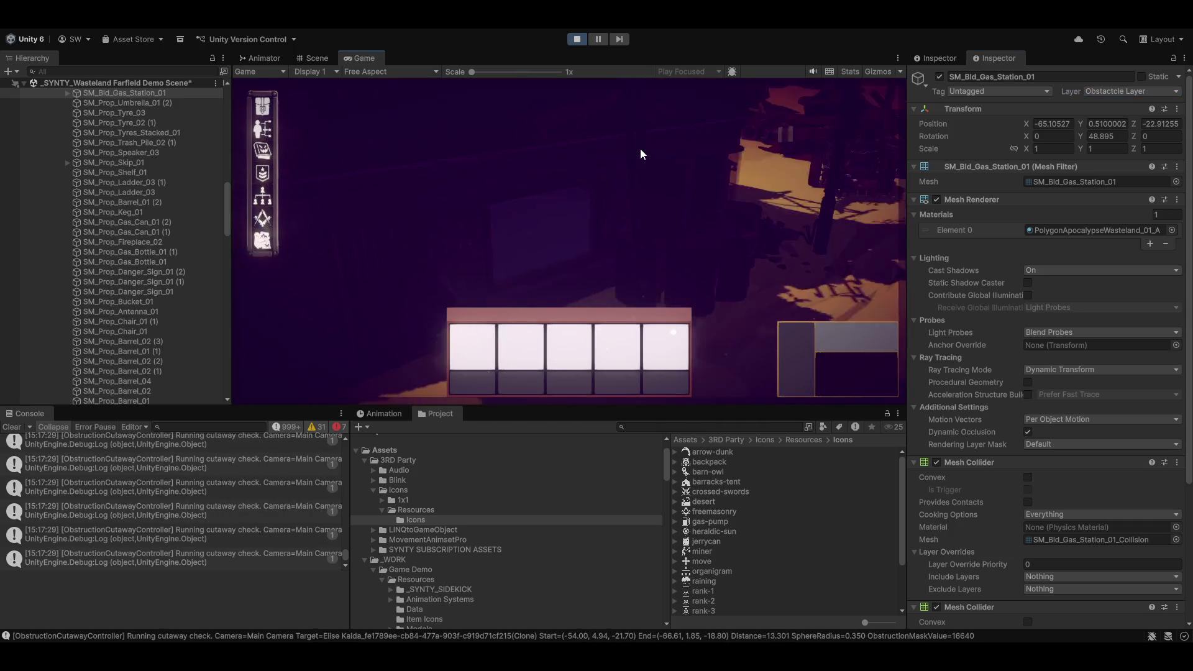
{"action": "left_click", "coordinate": [578, 281]}
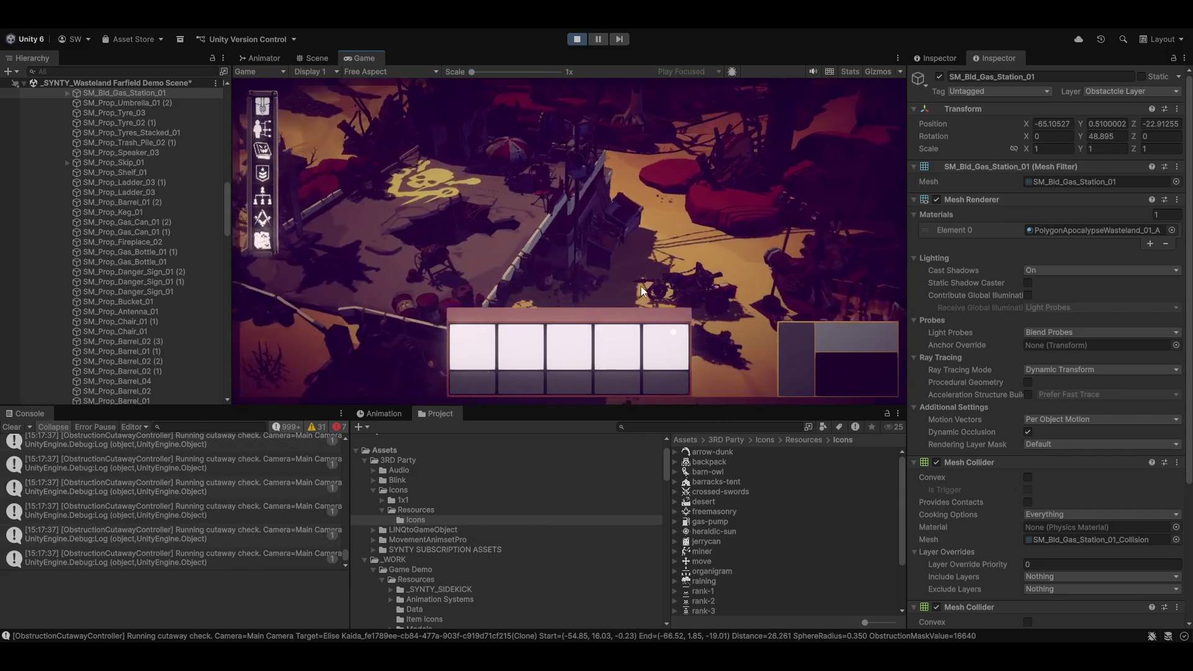
Step: Clear the old Console messages and review the new cutaway logs
{"action": "left_click", "coordinate": [11, 430]}
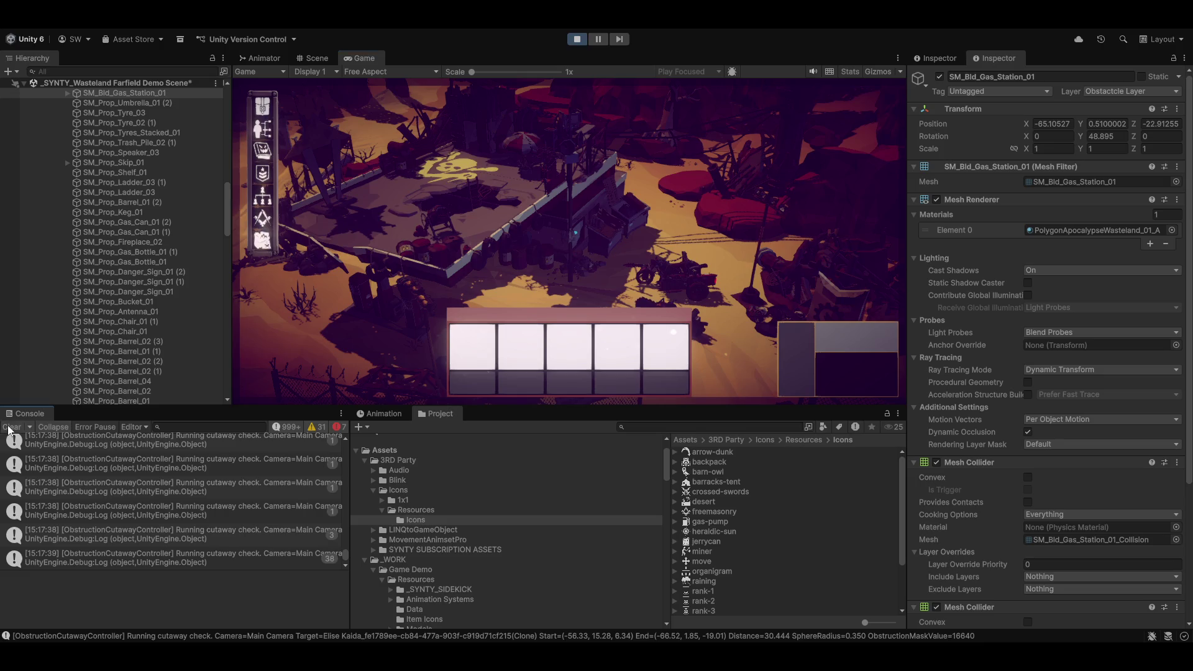
{"action": "scroll", "coordinate": [143, 261], "scroll_direction": "down", "scroll_amount": 10}
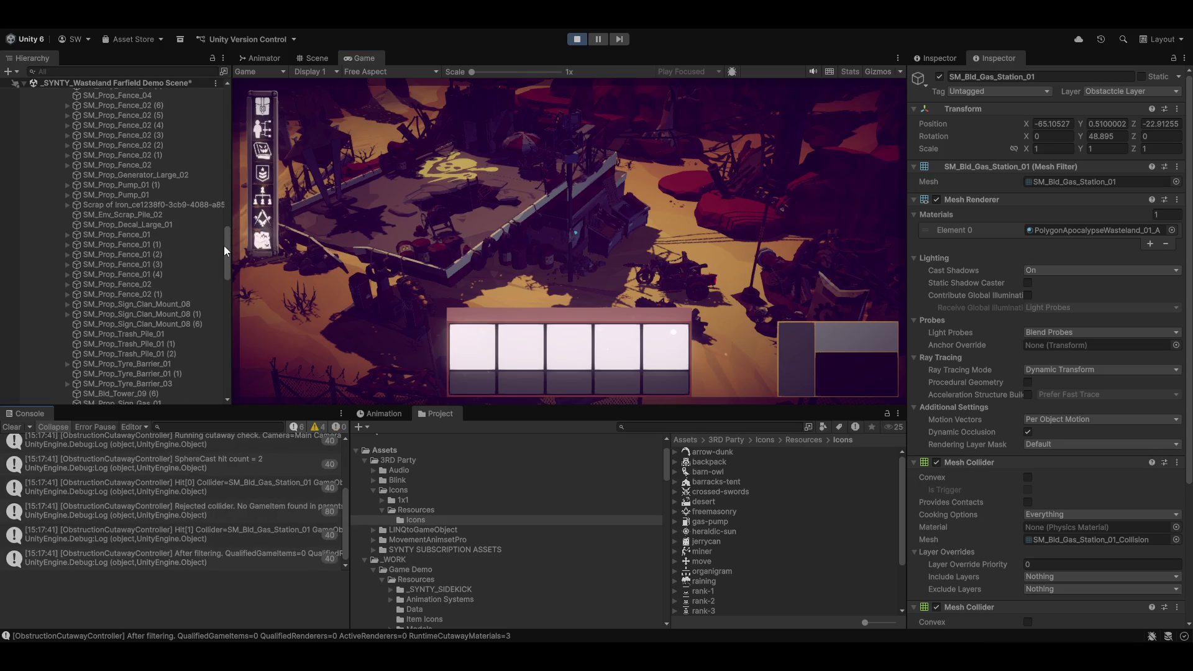
{"action": "left_click_drag", "start_coordinate": [227, 273], "coordinate": [196, 407]}
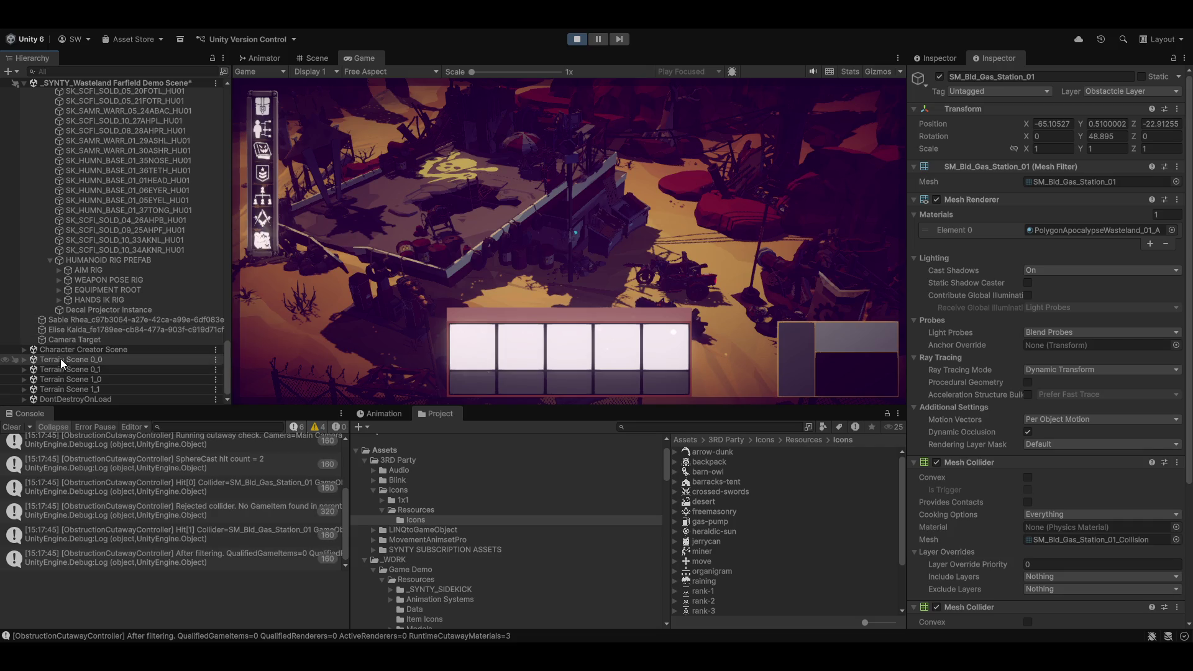
Step: Collapse the player character and Camera System entries in the Hierarchy
{"action": "scroll", "coordinate": [83, 244], "scroll_direction": "up", "scroll_amount": 5}
{"action": "scroll", "coordinate": [83, 248], "scroll_direction": "up", "scroll_amount": 8}
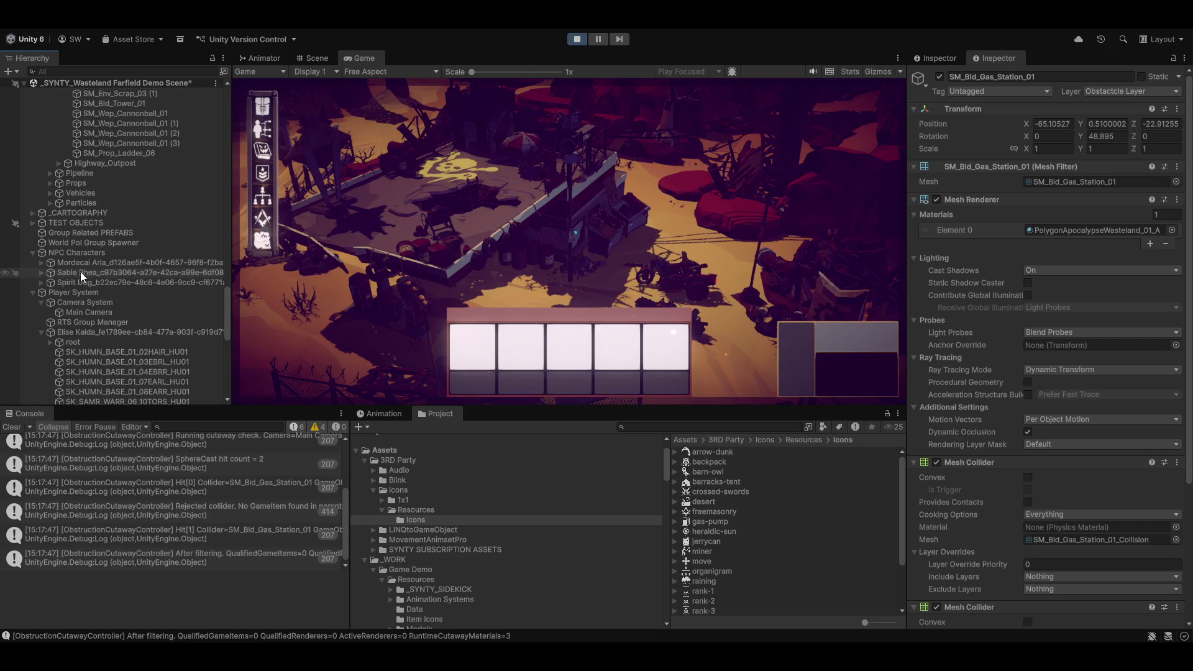
{"action": "left_click", "coordinate": [39, 336]}
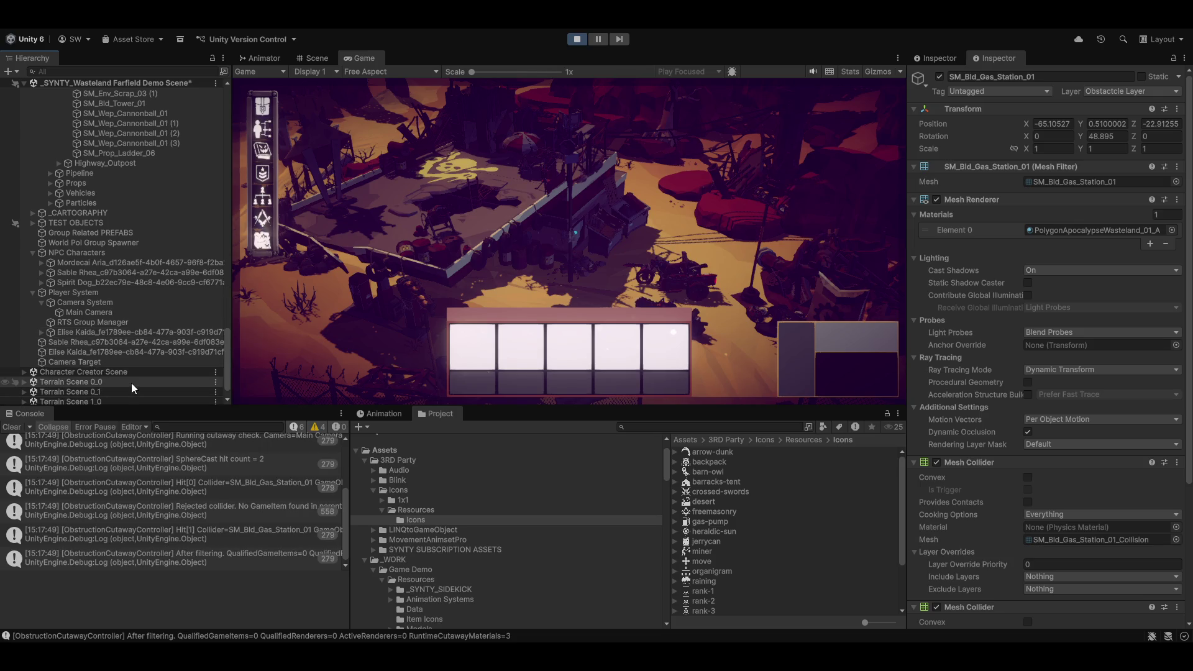
{"action": "left_click", "coordinate": [42, 303]}
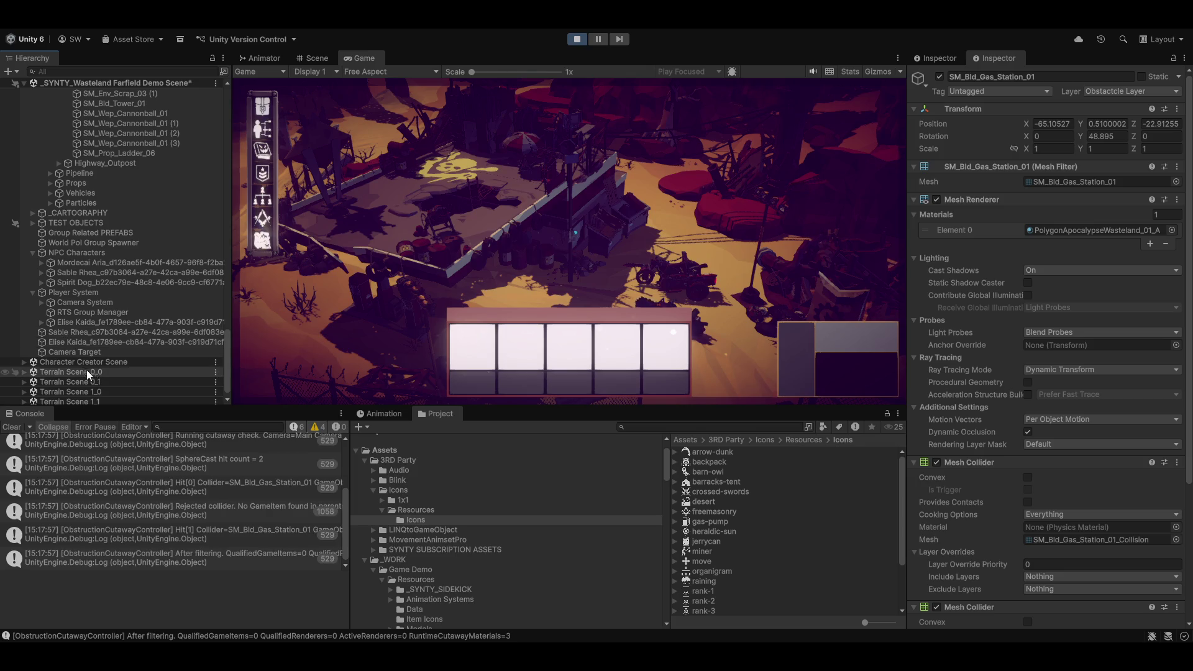
Step: Inspect both characters' cyan marker cylinders and their Unlit material, then select Camera System
{"action": "left_click", "coordinate": [77, 343]}
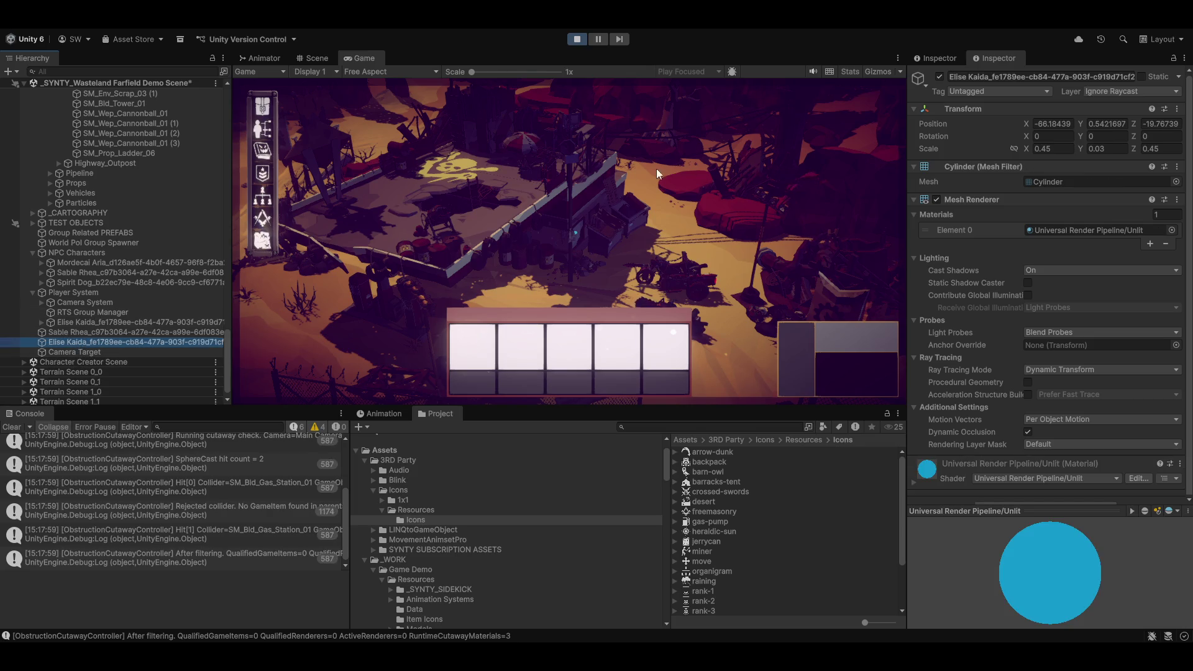
{"action": "left_click", "coordinate": [164, 331]}
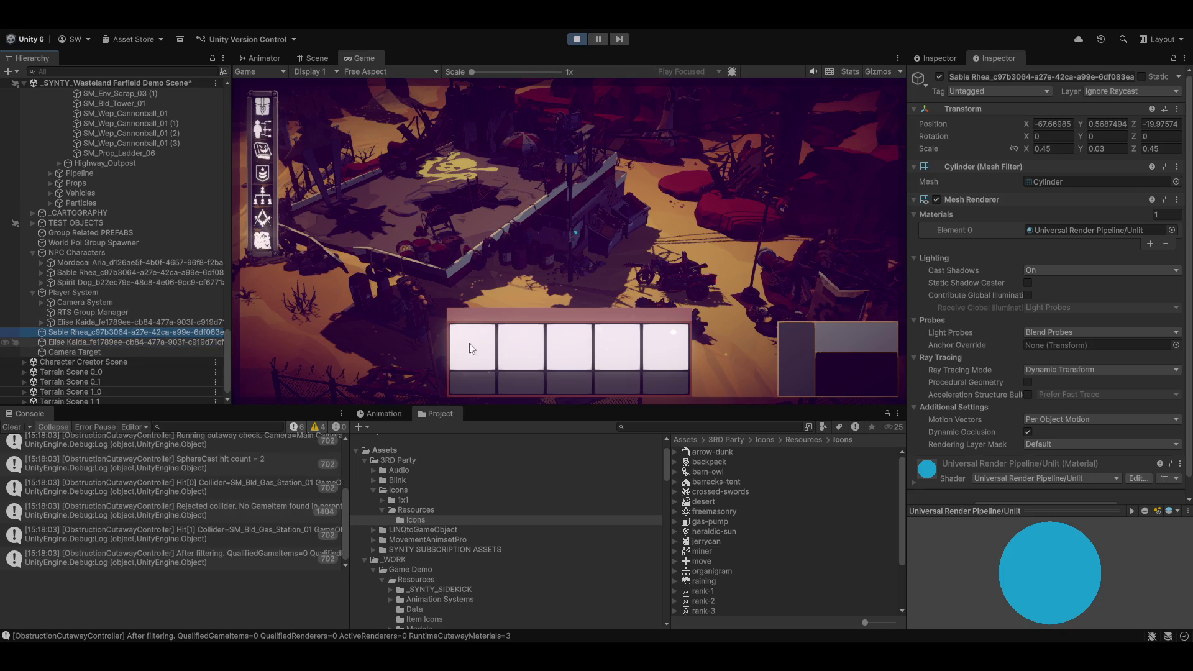
{"action": "scroll", "coordinate": [1099, 316], "scroll_direction": "down", "scroll_amount": 1}
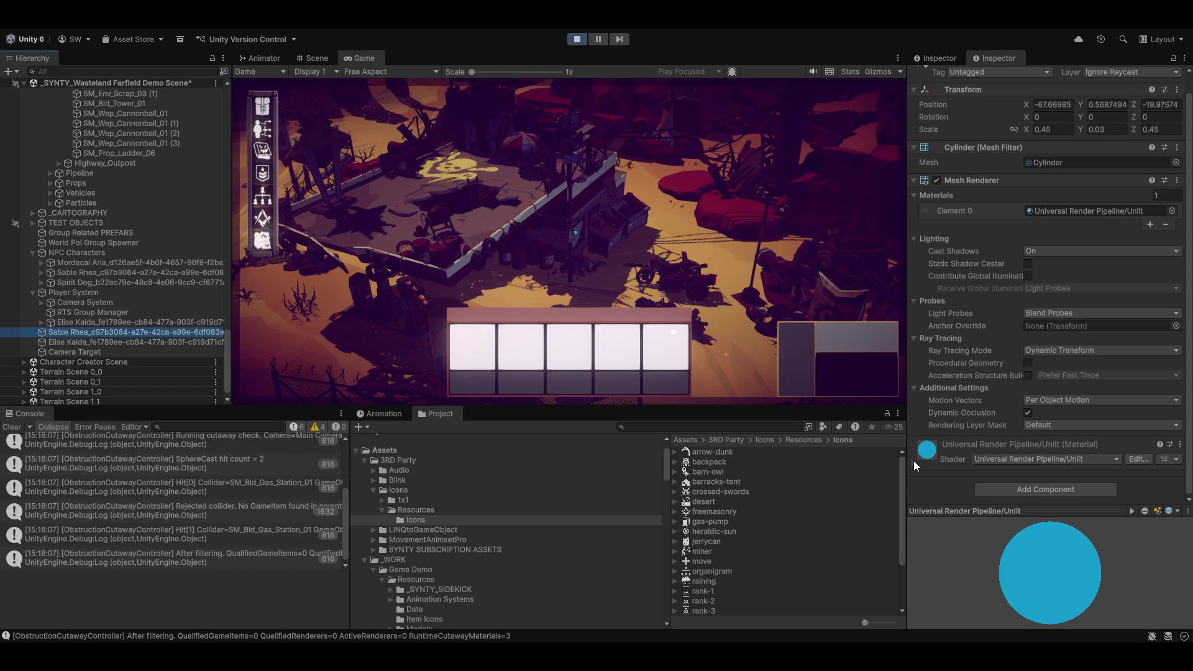
{"action": "left_click", "coordinate": [913, 460]}
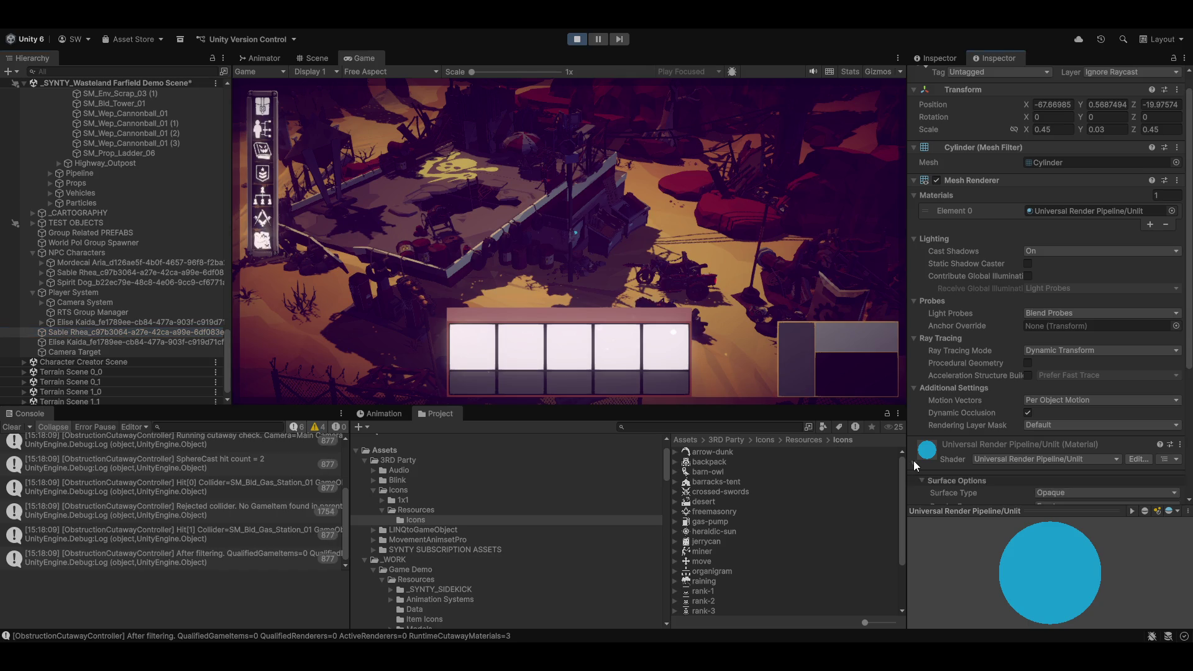
{"action": "scroll", "coordinate": [976, 413], "scroll_direction": "down", "scroll_amount": 5}
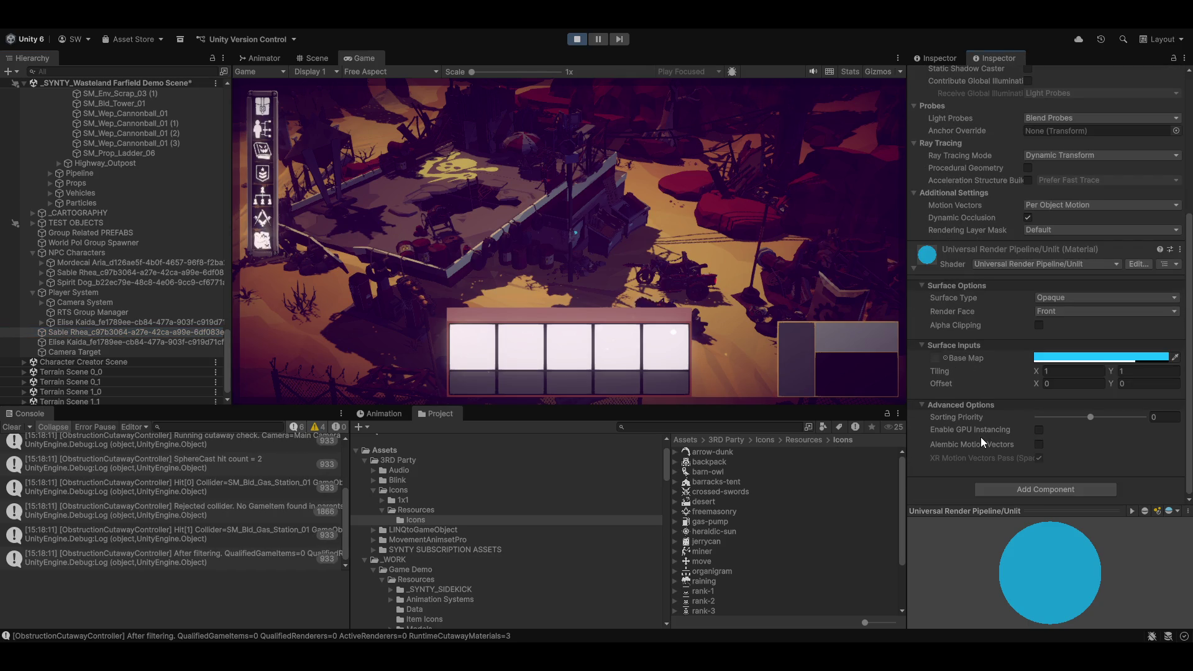
{"action": "scroll", "coordinate": [981, 437], "scroll_direction": "up", "scroll_amount": 6}
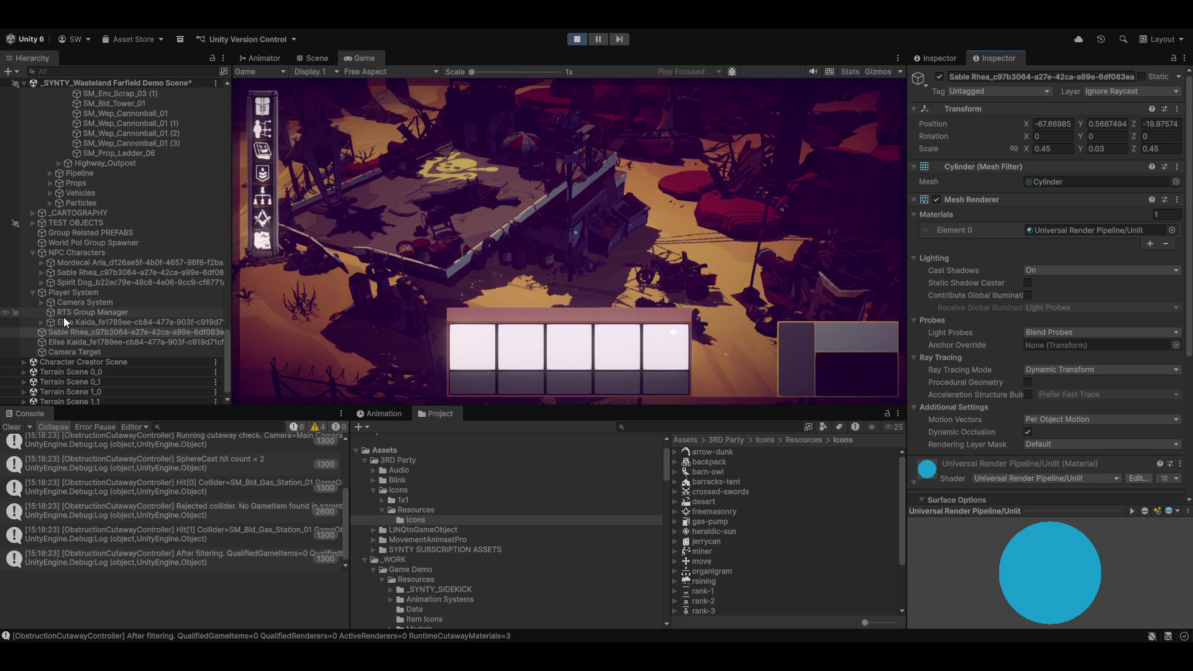
{"action": "left_click", "coordinate": [65, 303]}
Step: Check that Main Camera's Obstruction Cutaway Controller masks the Obstactle and Building layers
{"action": "left_click", "coordinate": [41, 302]}
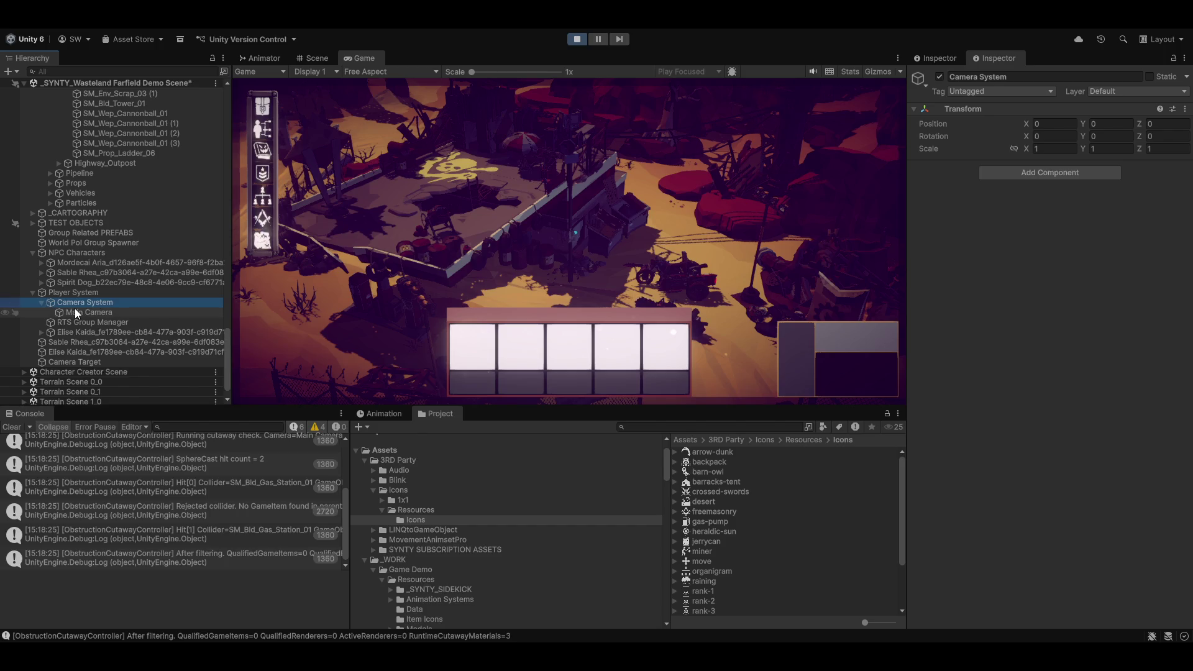
{"action": "left_click", "coordinate": [76, 310]}
{"action": "scroll", "coordinate": [1003, 308], "scroll_direction": "down", "scroll_amount": 6}
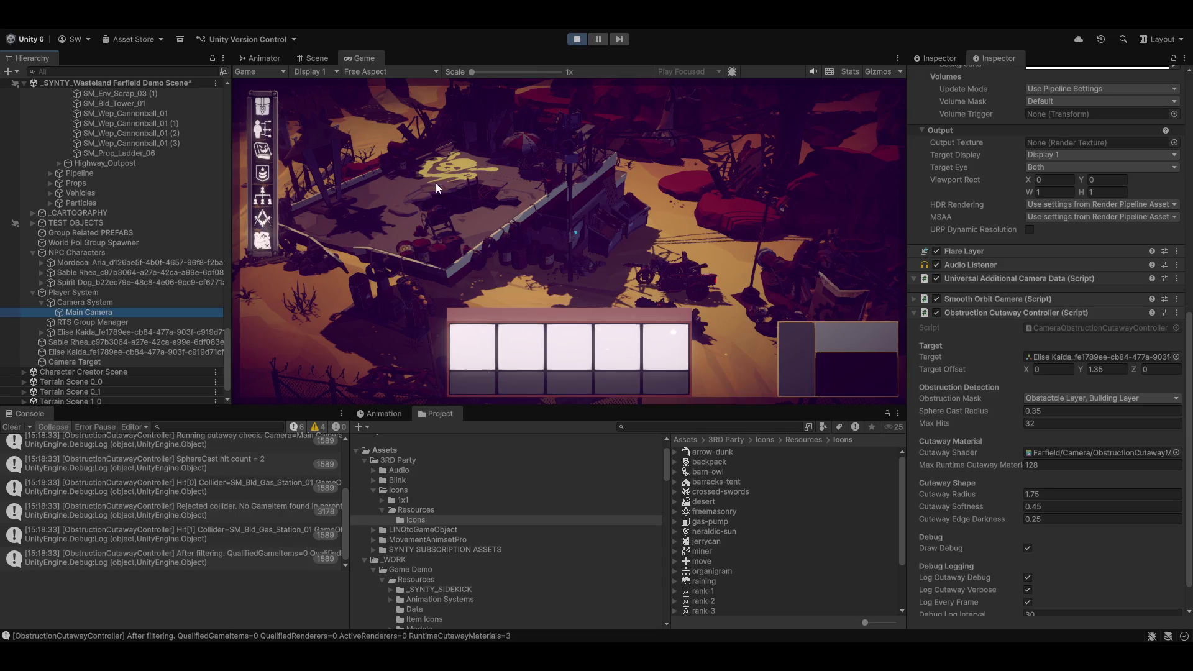
{"action": "left_click", "coordinate": [522, 204]}
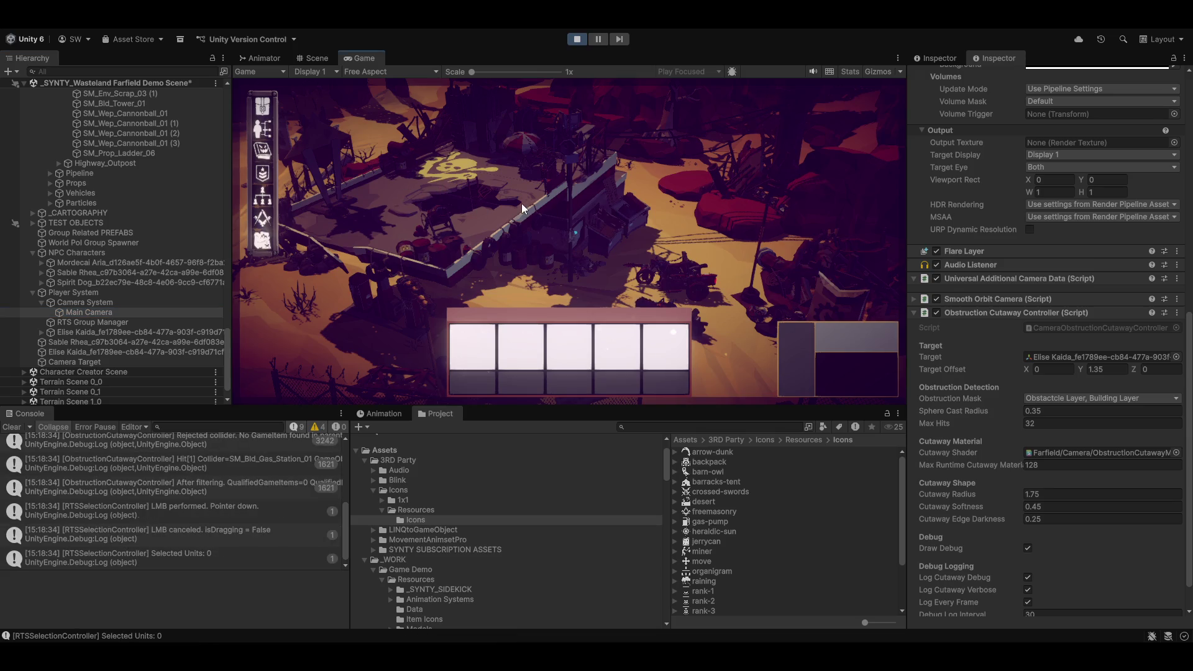
Step: Show the player character's Animator, Rig Builder and Nav Mesh Agent in the Inspector
{"action": "left_click", "coordinate": [77, 302]}
{"action": "left_click", "coordinate": [109, 333]}
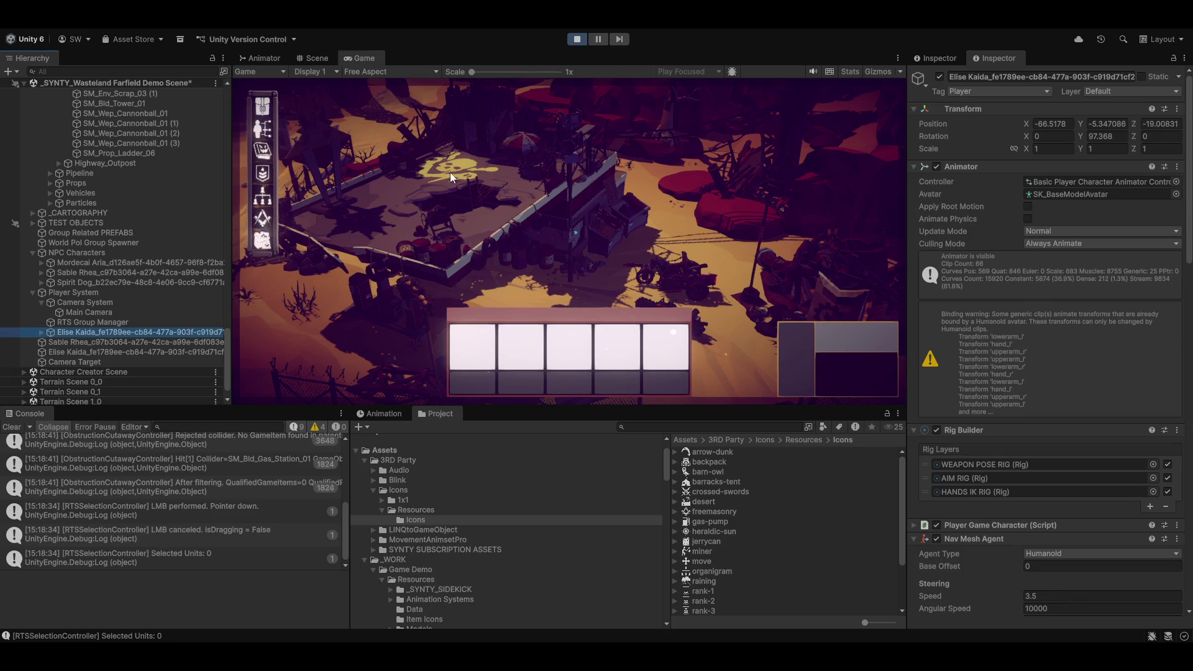
{"action": "left_click", "coordinate": [468, 170]}
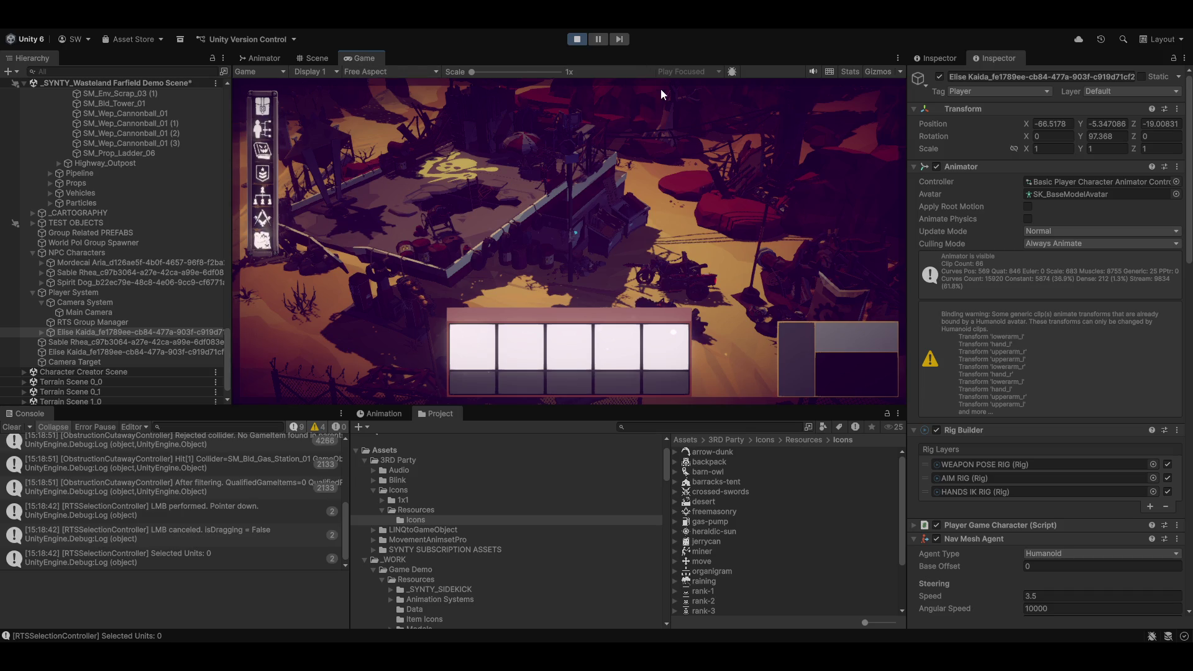
Step: Pan the game camera with W and zoom around the map, then return to Scene view
{"action": "key", "text": "w"}
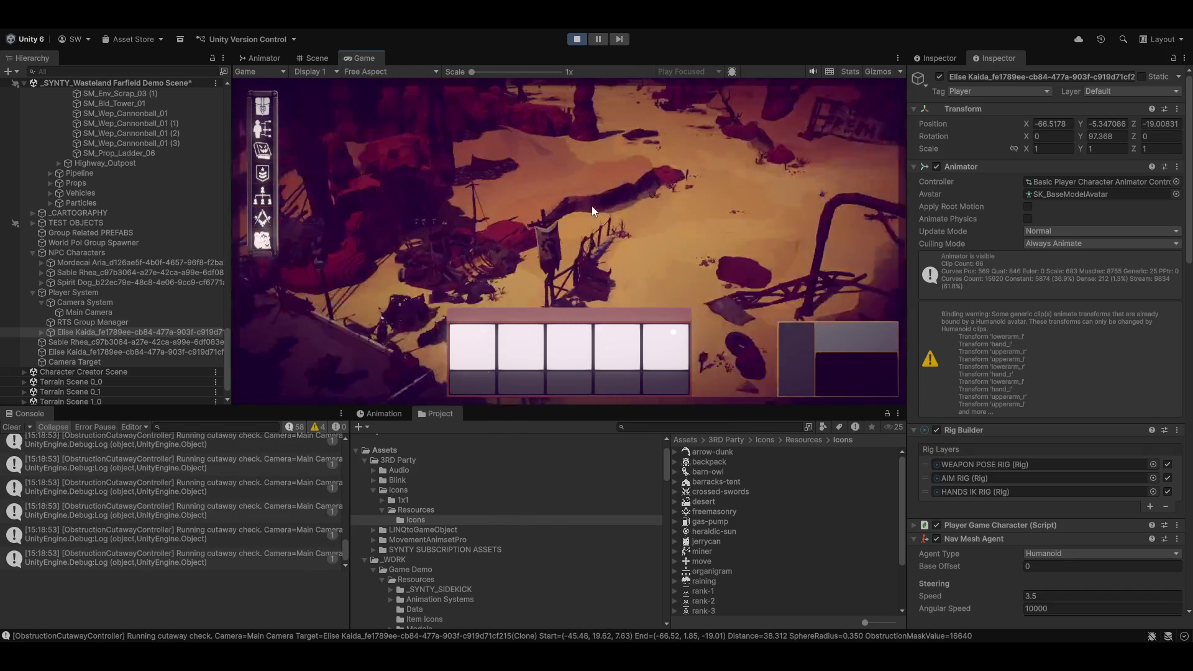
{"action": "key", "text": "w"}
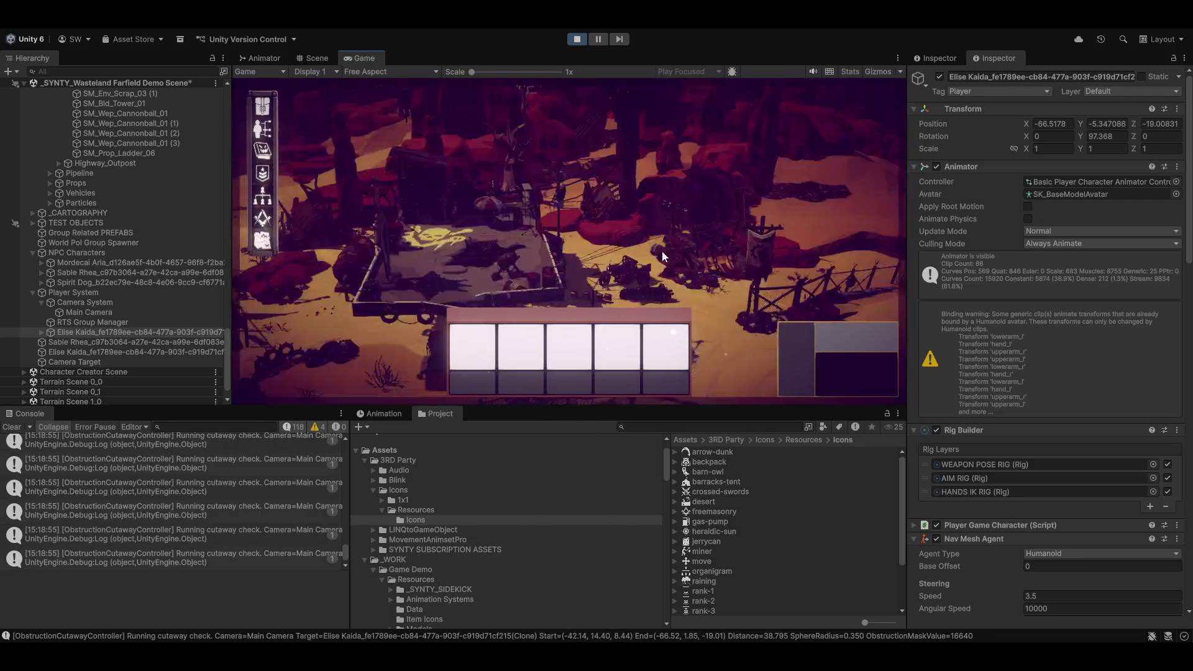
{"action": "scroll", "coordinate": [662, 251], "scroll_direction": "down", "scroll_amount": 5}
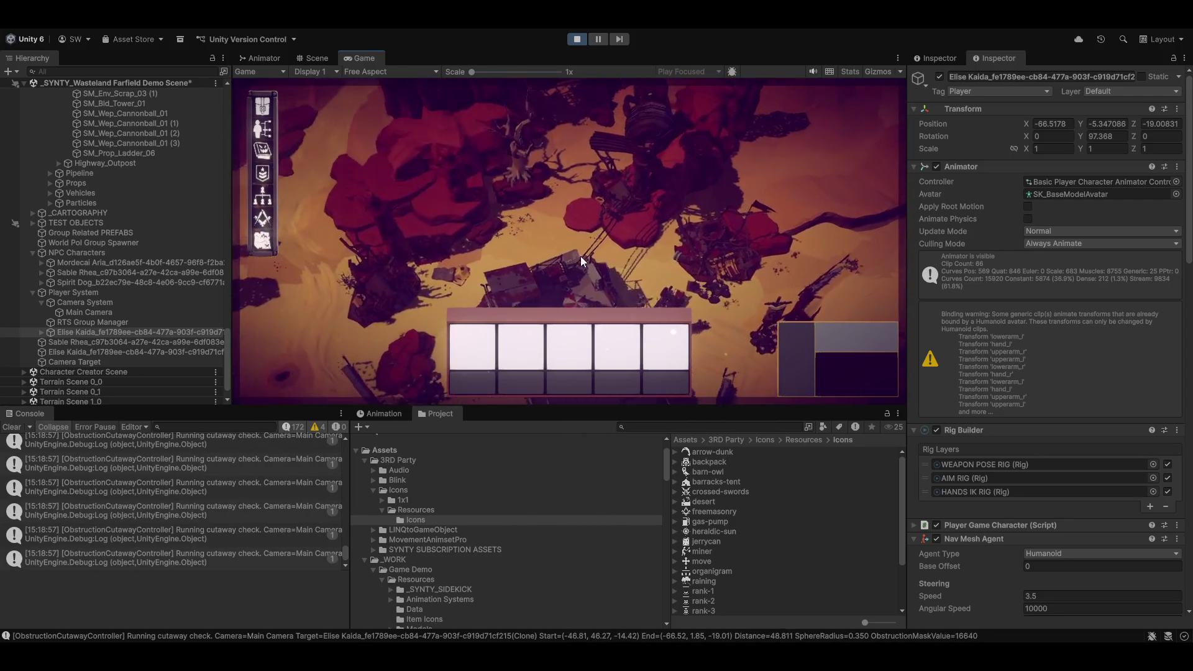
{"action": "scroll", "coordinate": [580, 256], "scroll_direction": "up", "scroll_amount": 5}
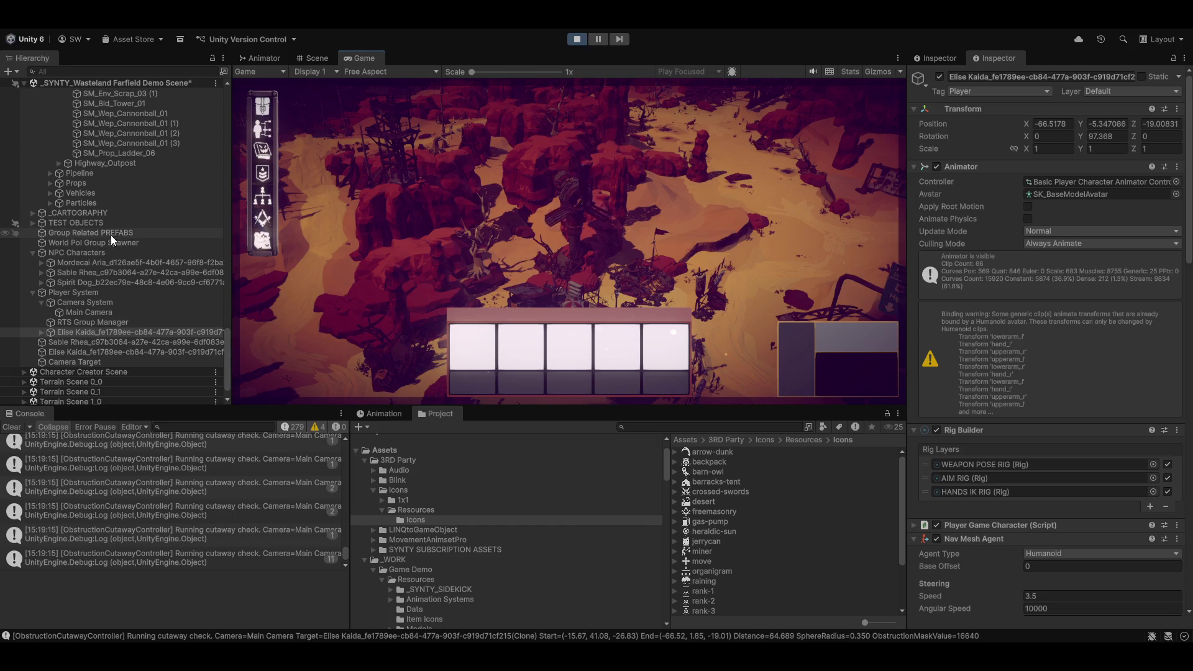
{"action": "left_click", "coordinate": [317, 58]}
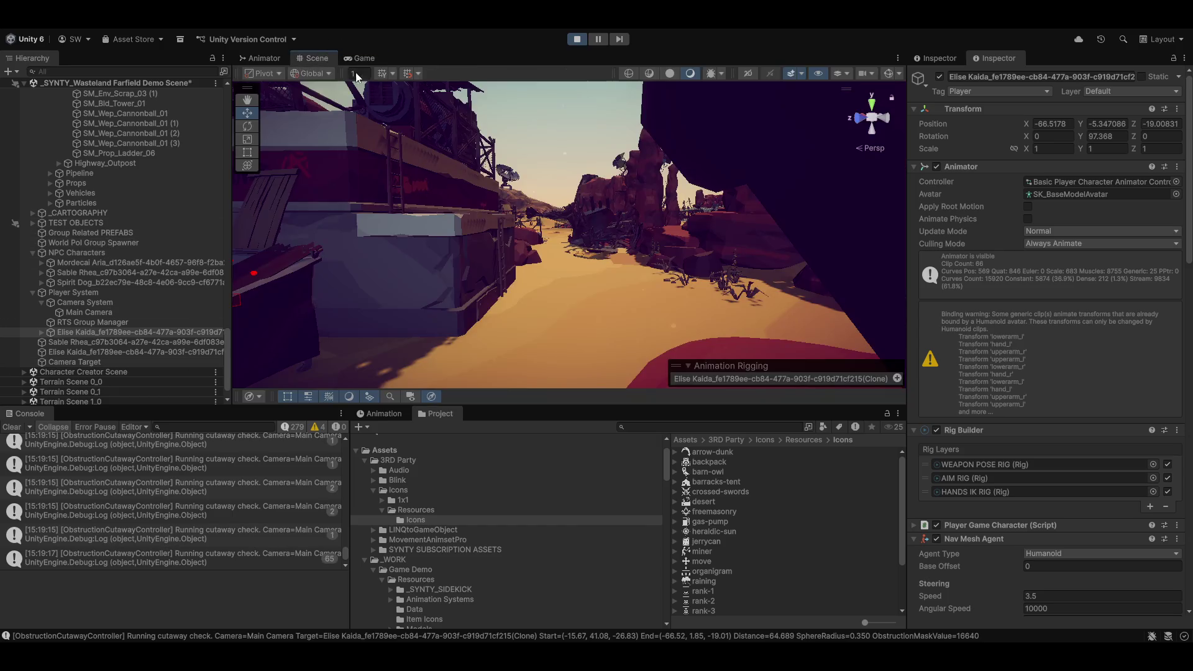
Step: Select the SM_Bld_Gas_Station_01 building in the scene and Hierarchy
{"action": "key", "text": "f"}
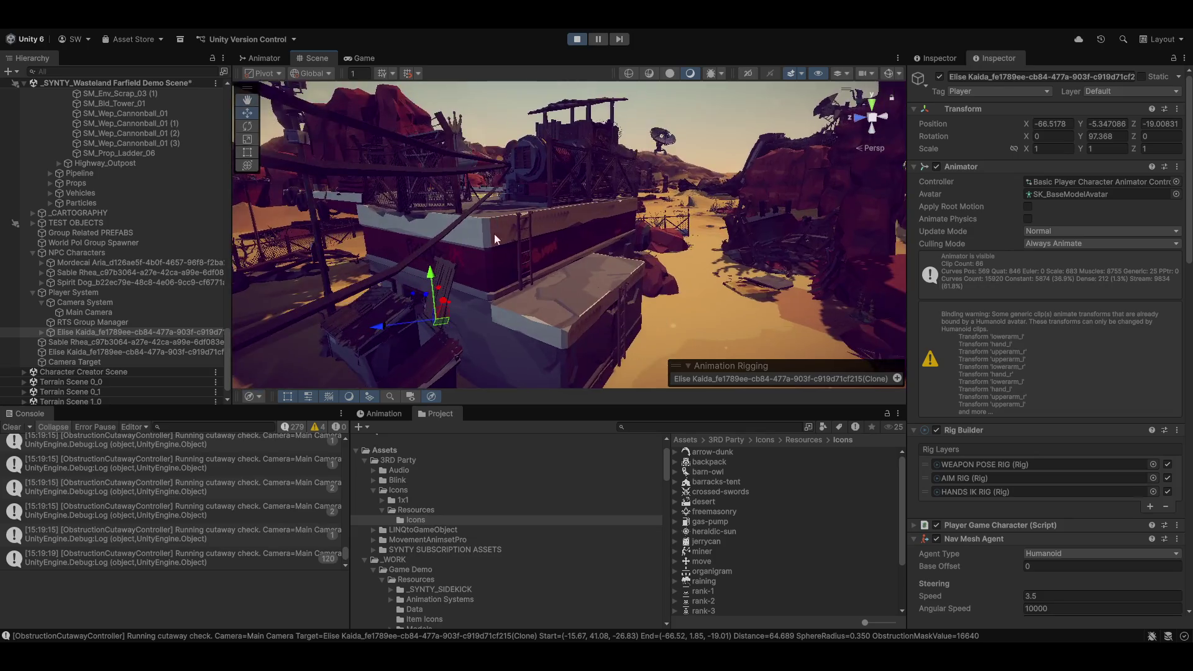
{"action": "key", "text": "w"}
{"action": "left_click", "coordinate": [540, 270]}
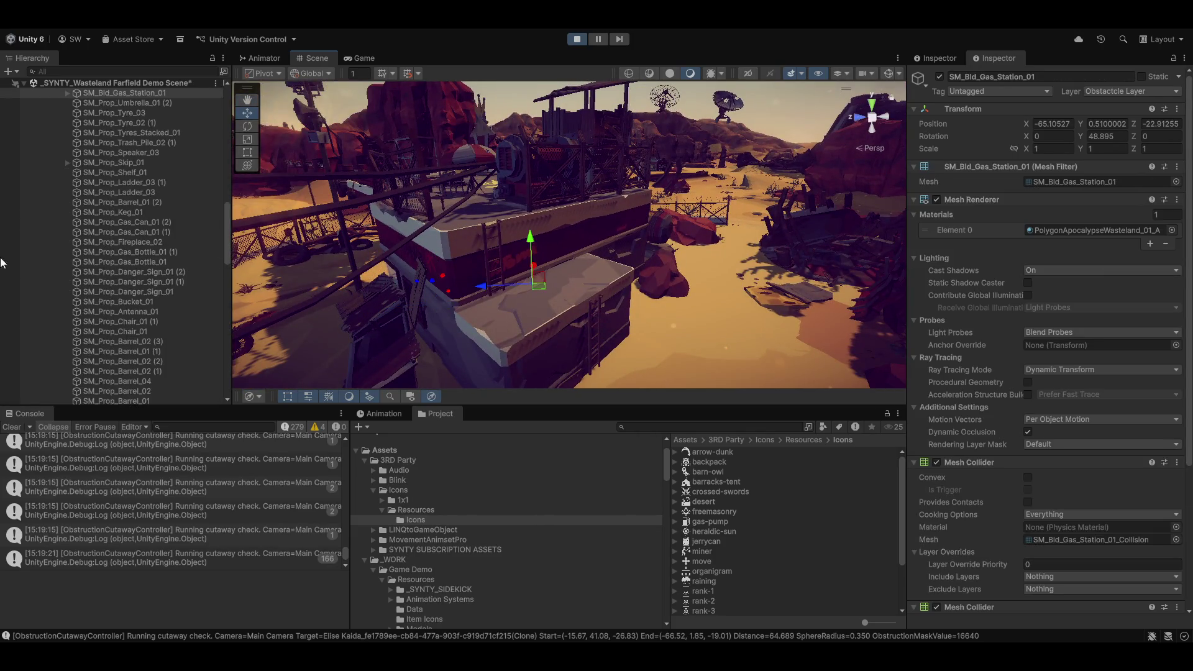
{"action": "left_click", "coordinate": [115, 244]}
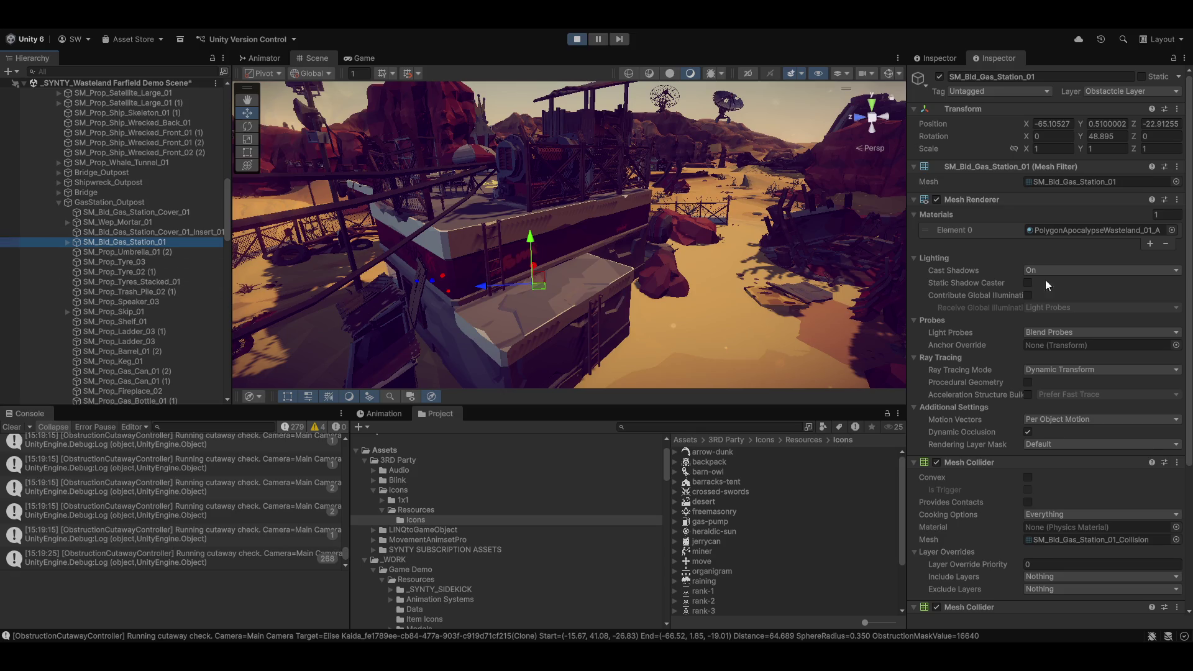
{"action": "scroll", "coordinate": [986, 353], "scroll_direction": "down", "scroll_amount": 6}
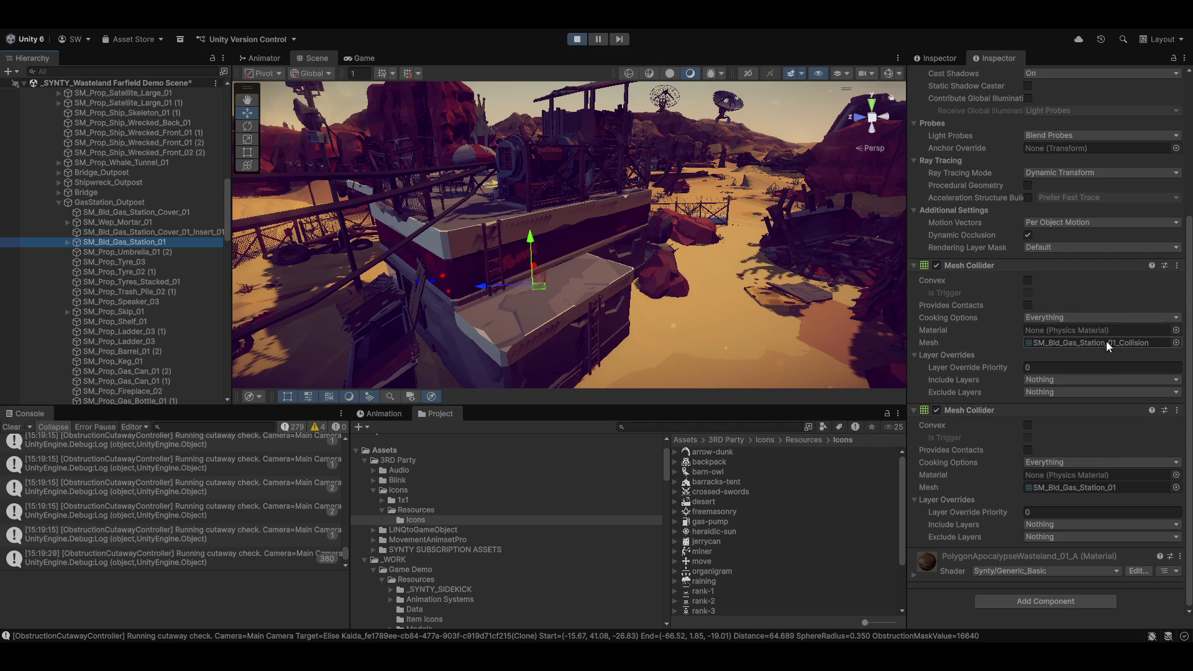
Step: Add a Tag Layer Extension component to the gas station
{"action": "left_click", "coordinate": [1050, 602]}
{"action": "type", "text": "canv"}
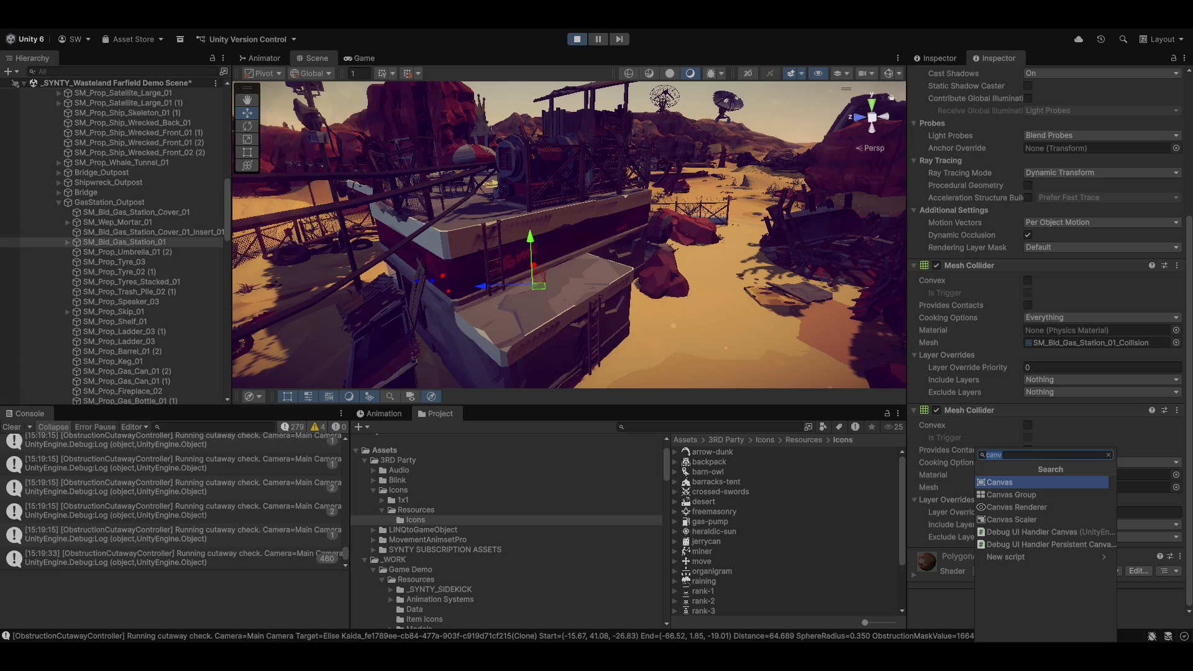
{"action": "type", "text": "tag"}
{"action": "key", "text": "Return"}
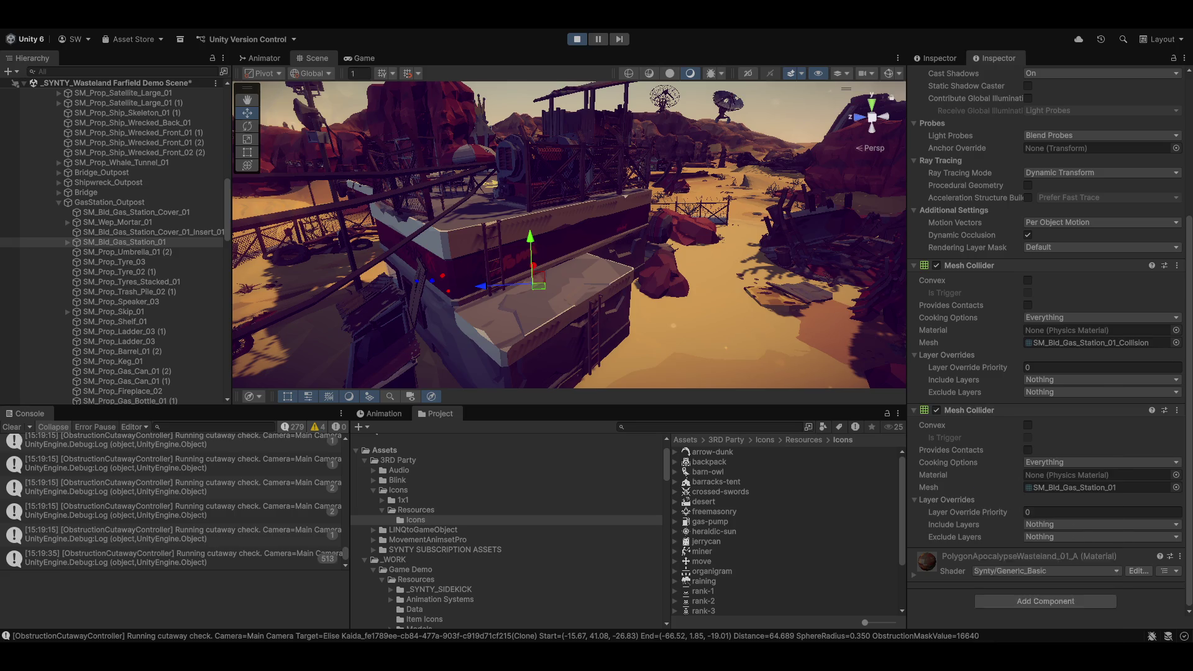
Step: Add one Layers entry with Blocks Camera enabled and return to the running game
{"action": "left_click", "coordinate": [943, 583]}
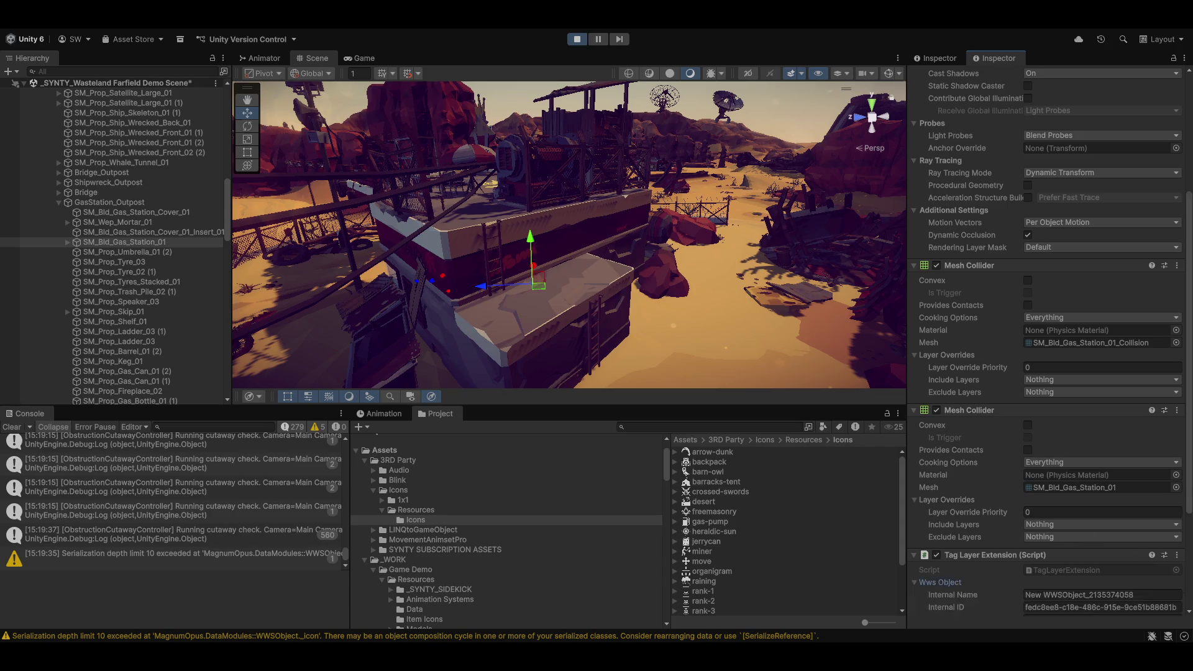
{"action": "scroll", "coordinate": [950, 511], "scroll_direction": "down", "scroll_amount": 3}
{"action": "left_click", "coordinate": [957, 536]}
{"action": "scroll", "coordinate": [1043, 459], "scroll_direction": "down", "scroll_amount": 1}
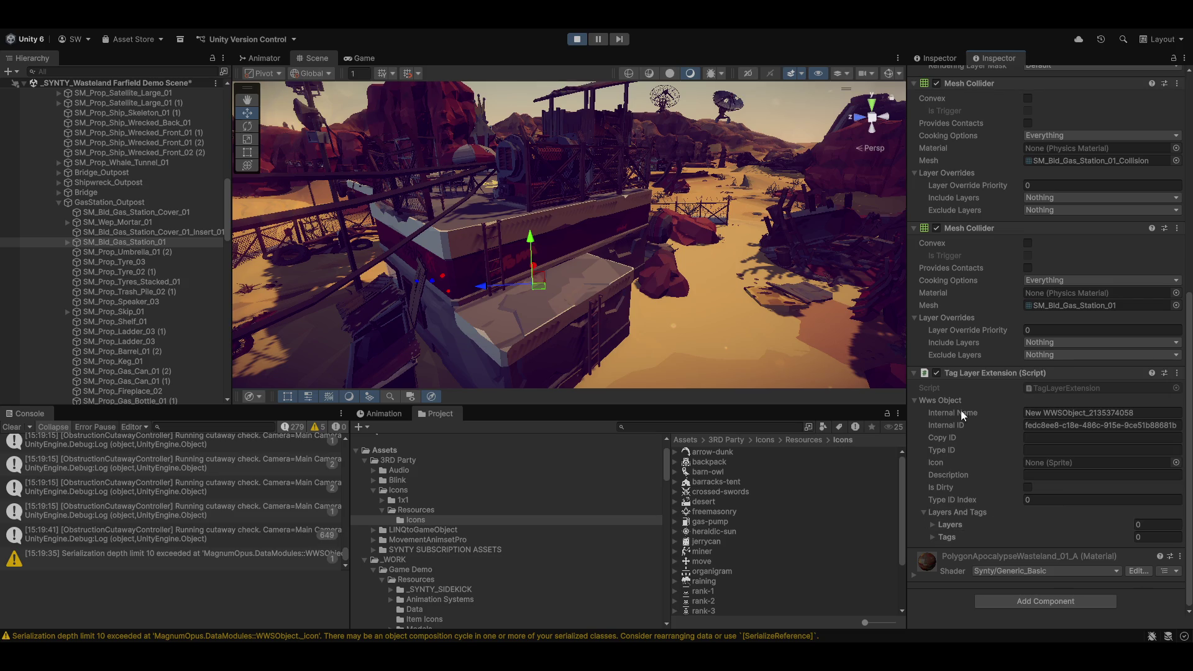
{"action": "left_click", "coordinate": [950, 528]}
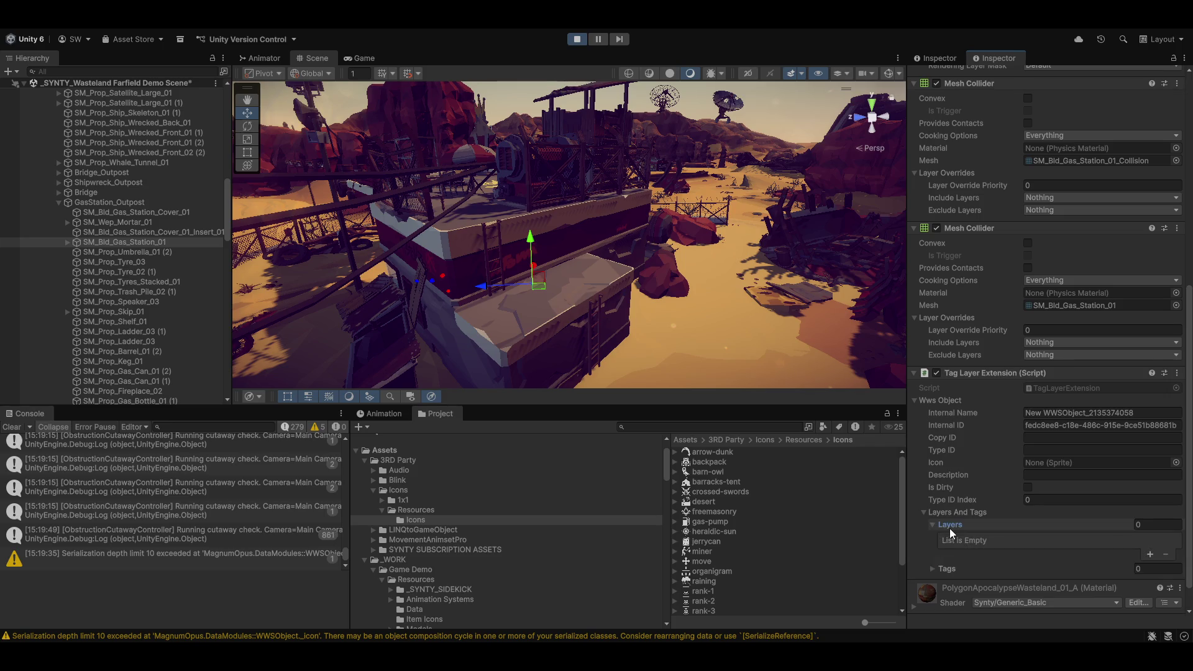
{"action": "scroll", "coordinate": [959, 559], "scroll_direction": "down", "scroll_amount": 1}
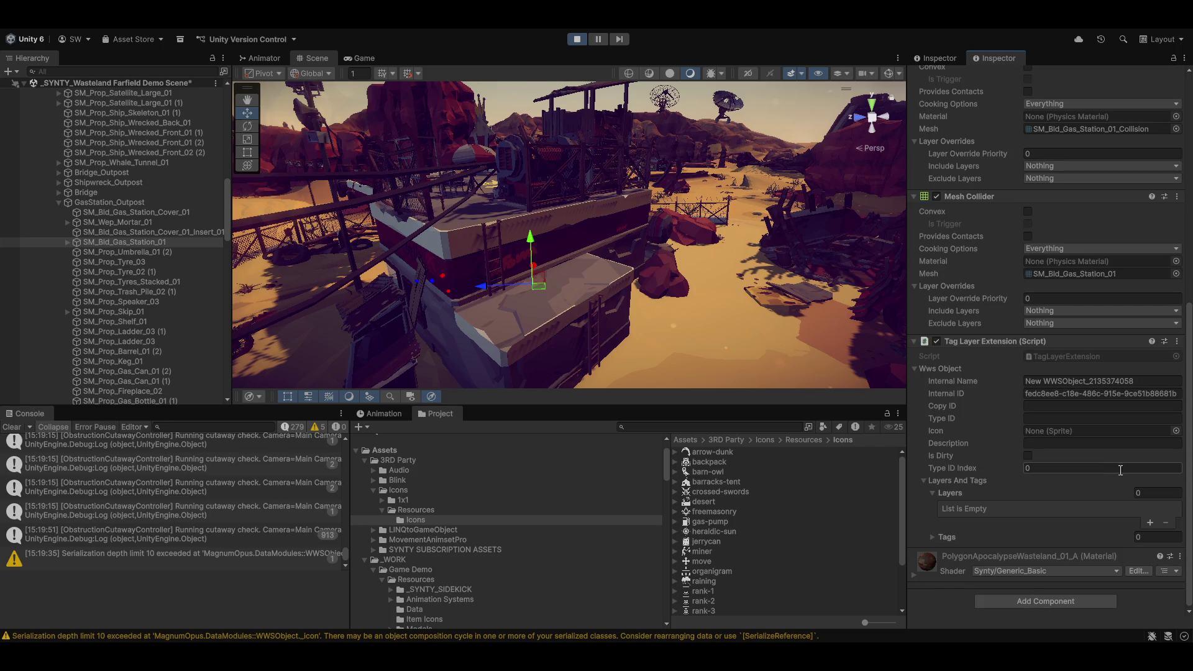
{"action": "left_click", "coordinate": [1148, 523]}
{"action": "left_click", "coordinate": [1079, 509]}
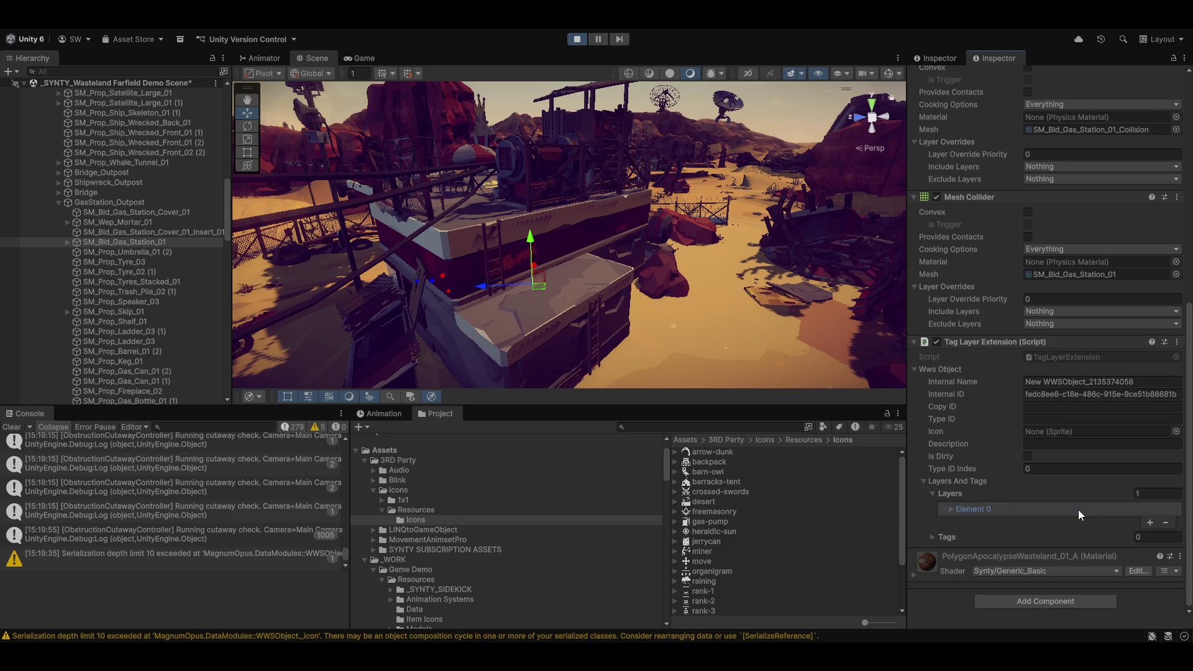
{"action": "scroll", "coordinate": [1025, 503], "scroll_direction": "down", "scroll_amount": 5}
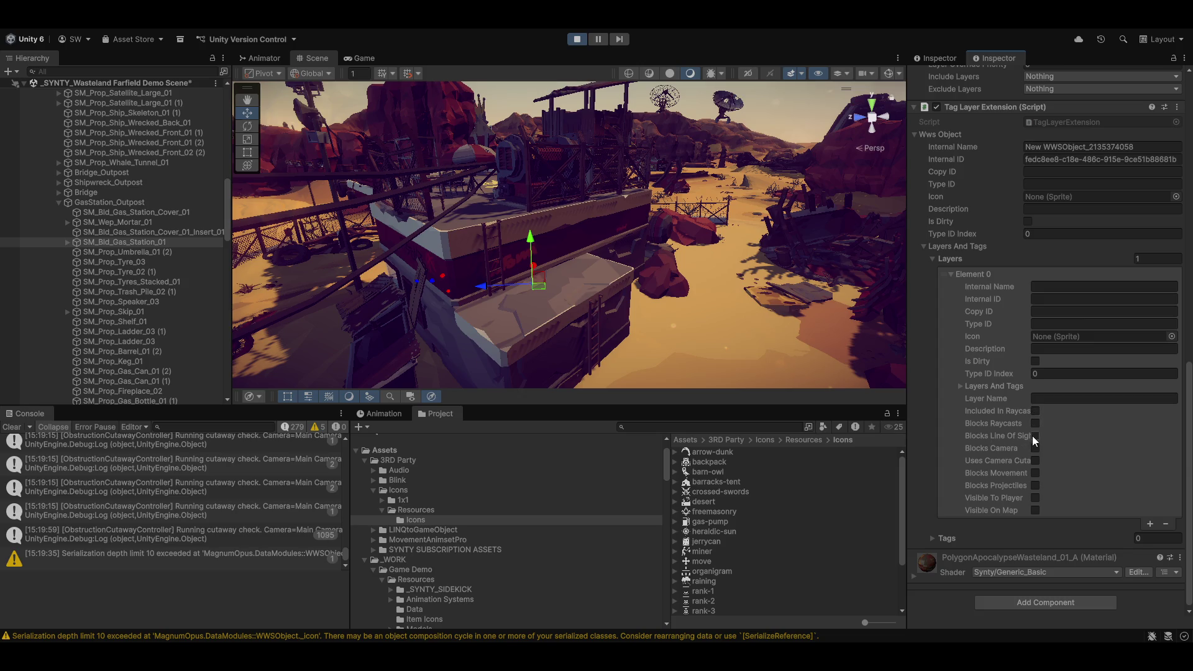
{"action": "left_click", "coordinate": [1035, 447]}
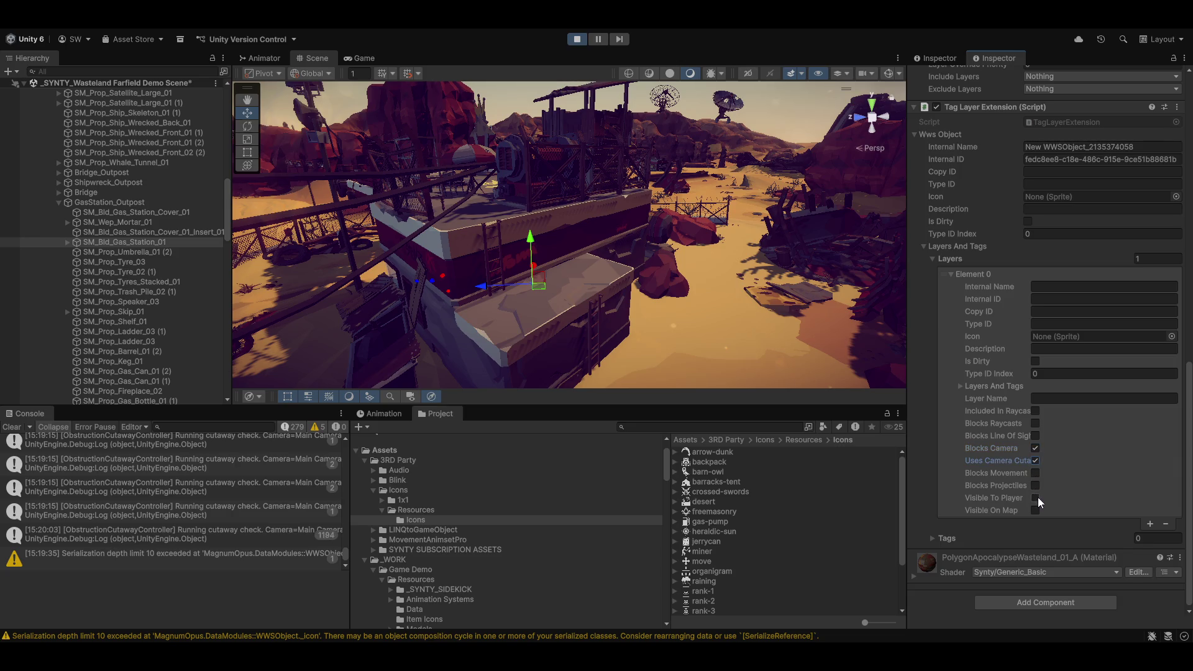
{"action": "left_click", "coordinate": [361, 61]}
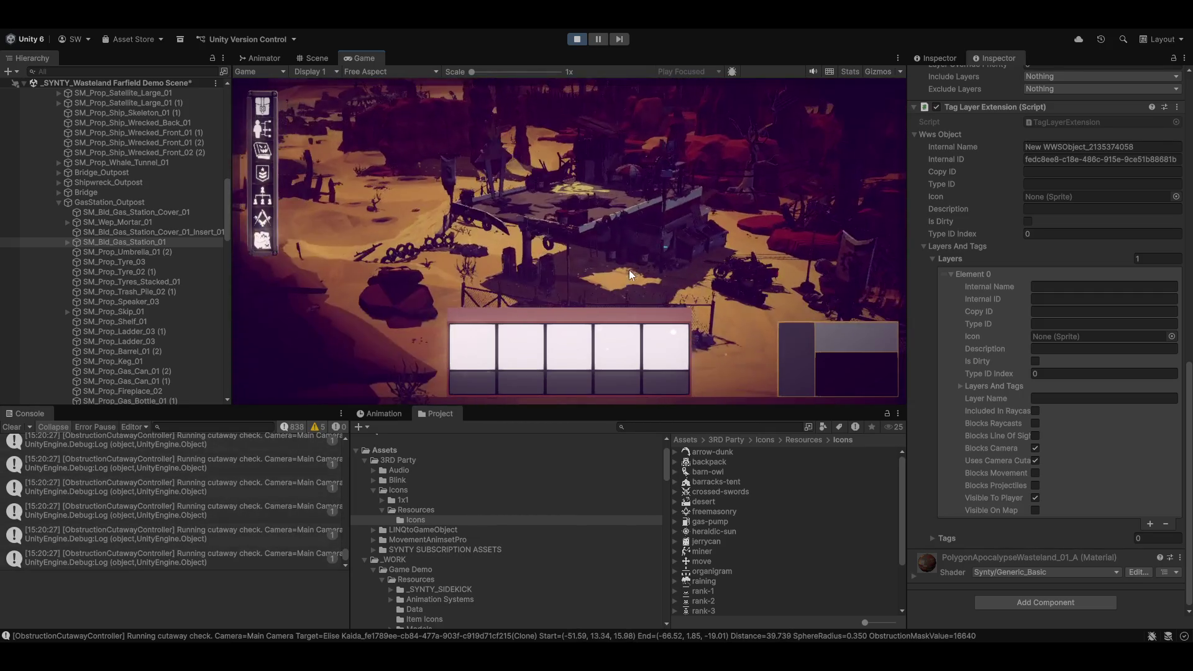
{"action": "key", "text": "shift+space"}
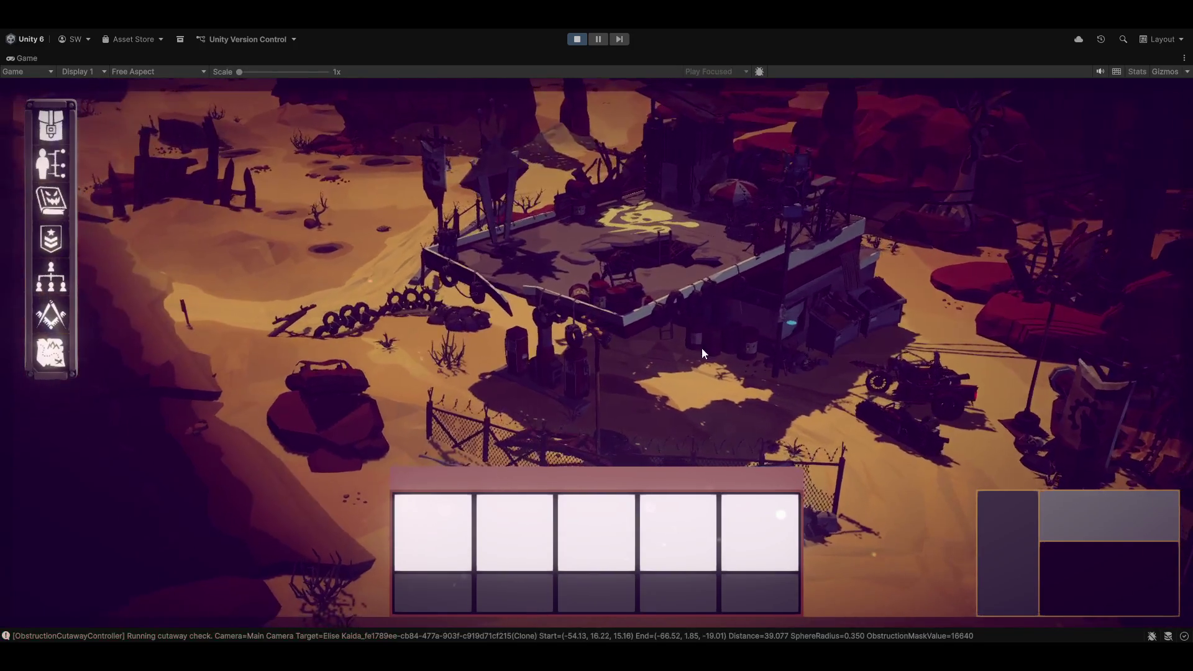
{"action": "right_click", "coordinate": [702, 348]}
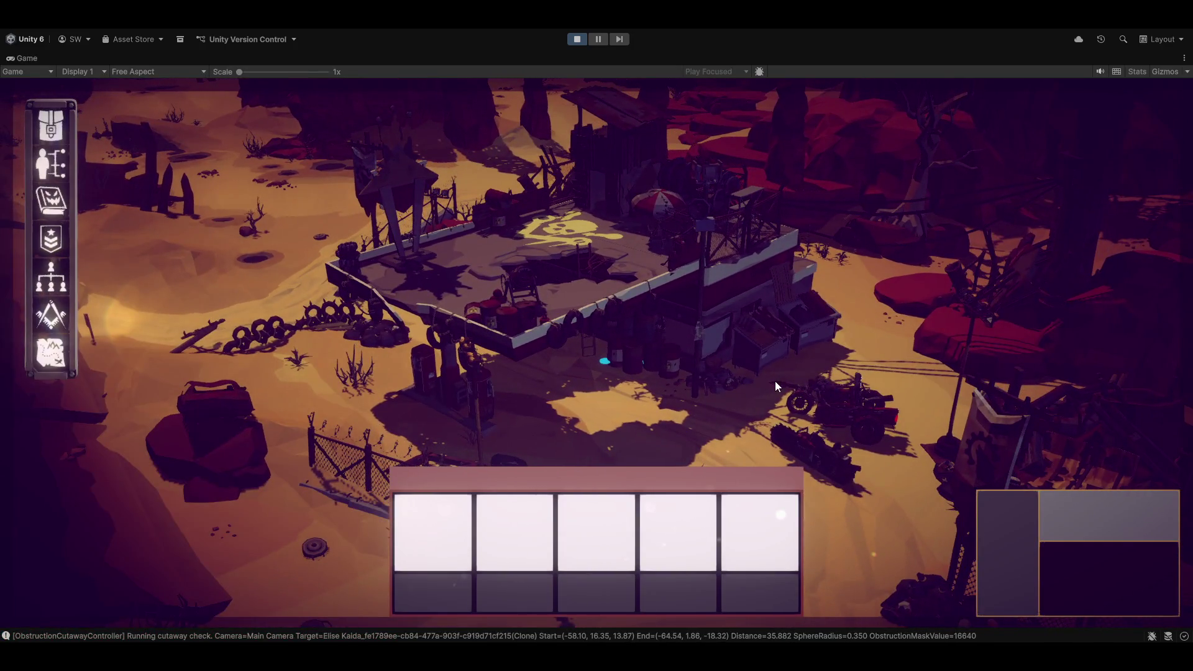
{"action": "mouse_move", "coordinate": [774, 381]}
{"action": "left_mouse_down"}
{"action": "mouse_move", "coordinate": [680, 393]}
{"action": "mouse_move", "coordinate": [625, 370]}
{"action": "mouse_move", "coordinate": [638, 381]}
{"action": "mouse_move", "coordinate": [598, 449]}
{"action": "mouse_move", "coordinate": [735, 348]}
{"action": "mouse_move", "coordinate": [681, 347]}
{"action": "left_mouse_up"}
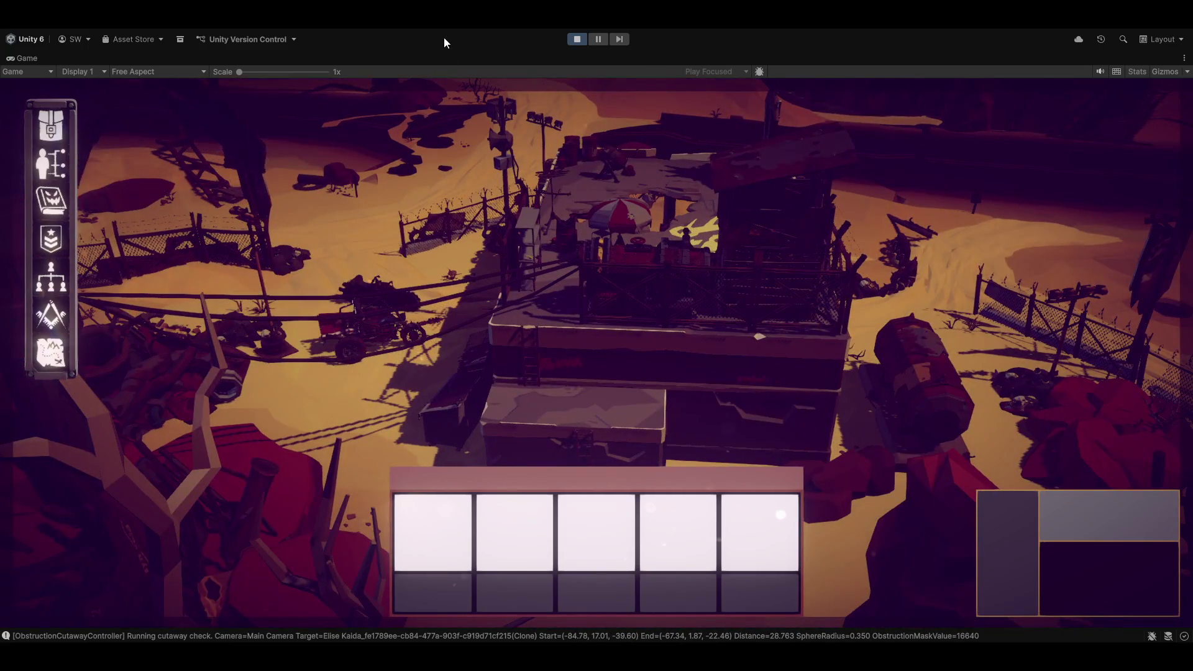
{"action": "key", "text": "shift+space"}
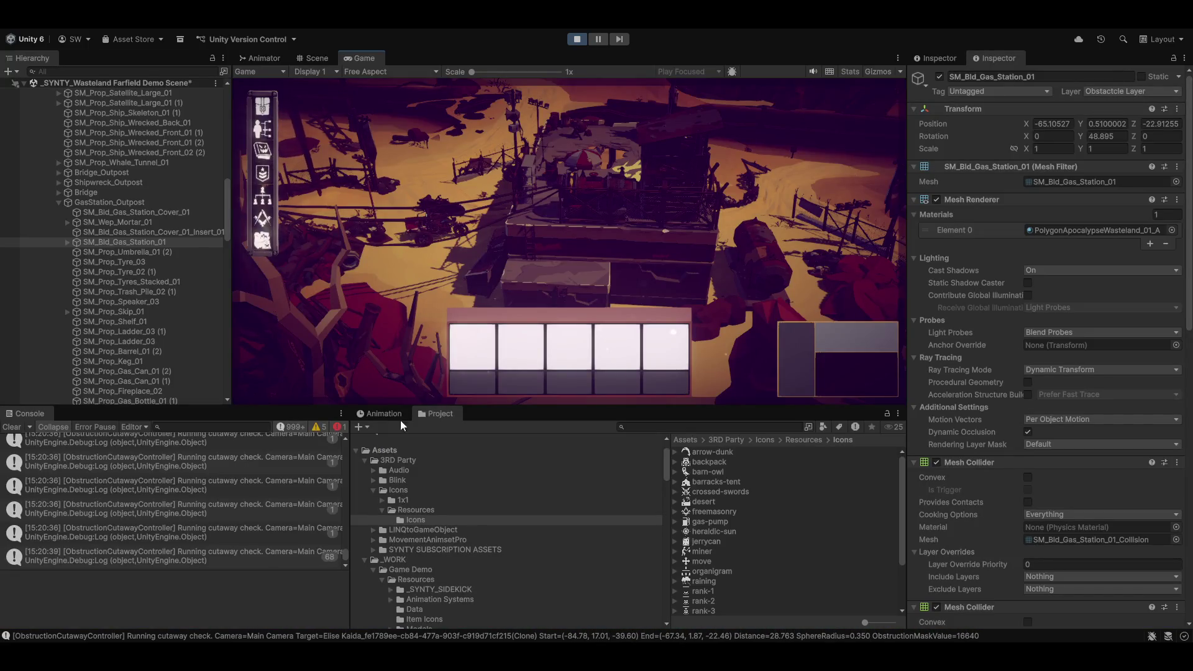
Step: Put the gas station on Building Layer, confirming the layer change
{"action": "left_click", "coordinate": [1121, 92]}
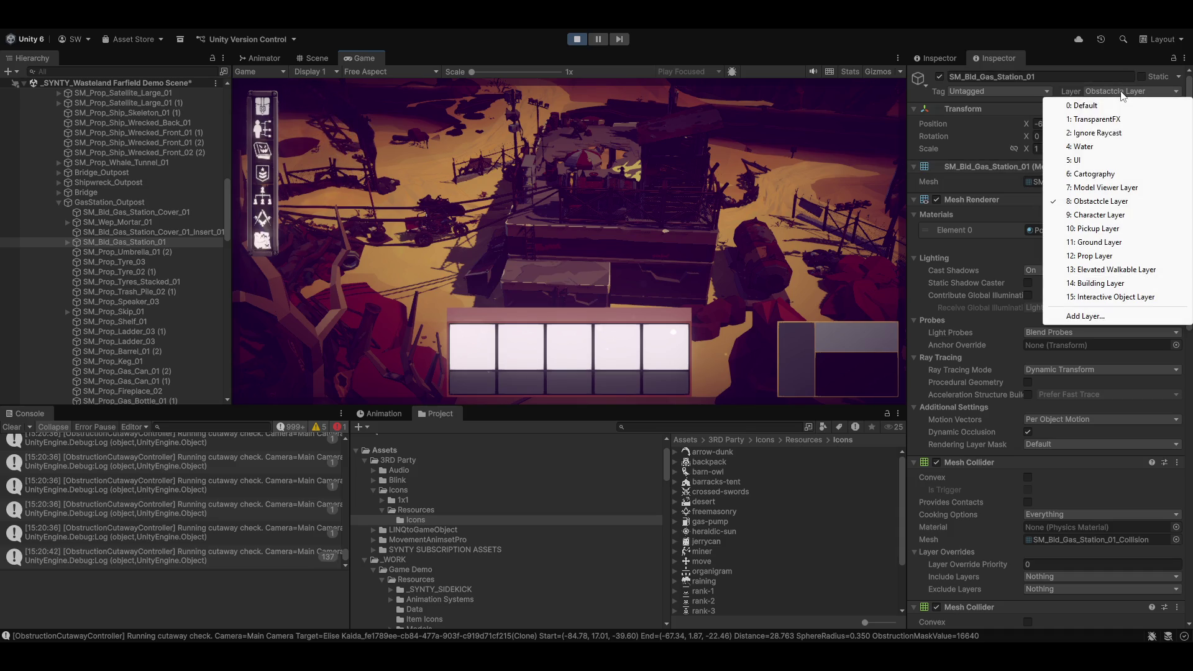
{"action": "left_click", "coordinate": [1112, 283]}
{"action": "left_click", "coordinate": [549, 352]}
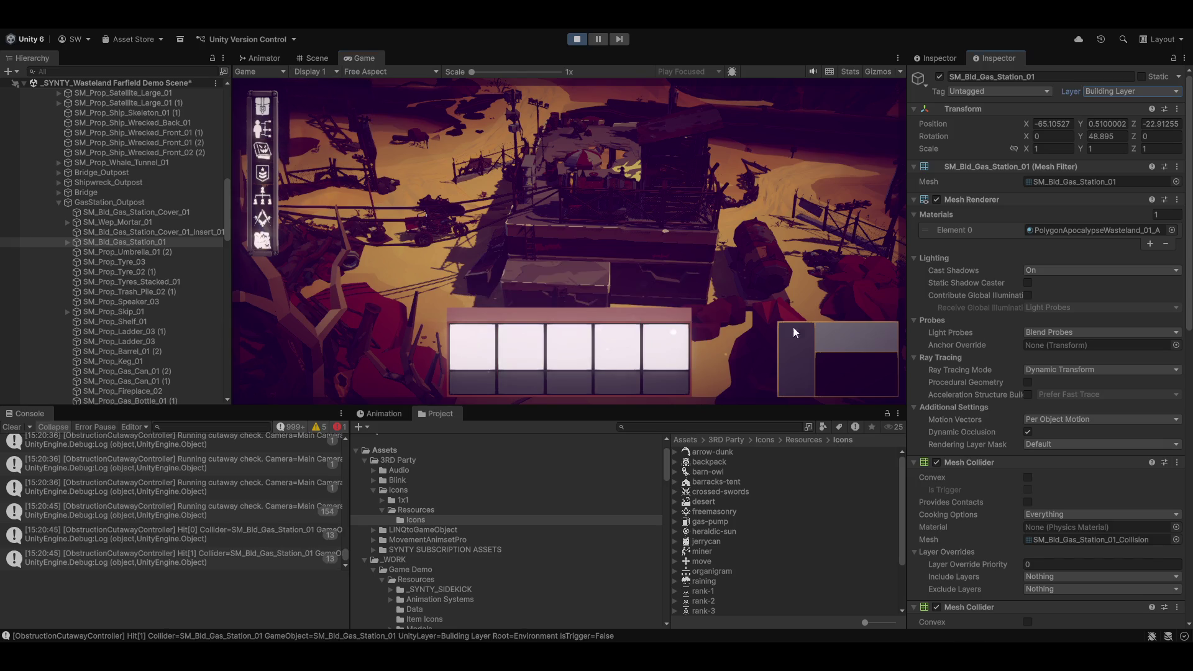
{"action": "scroll", "coordinate": [1067, 431], "scroll_direction": "down", "scroll_amount": 15}
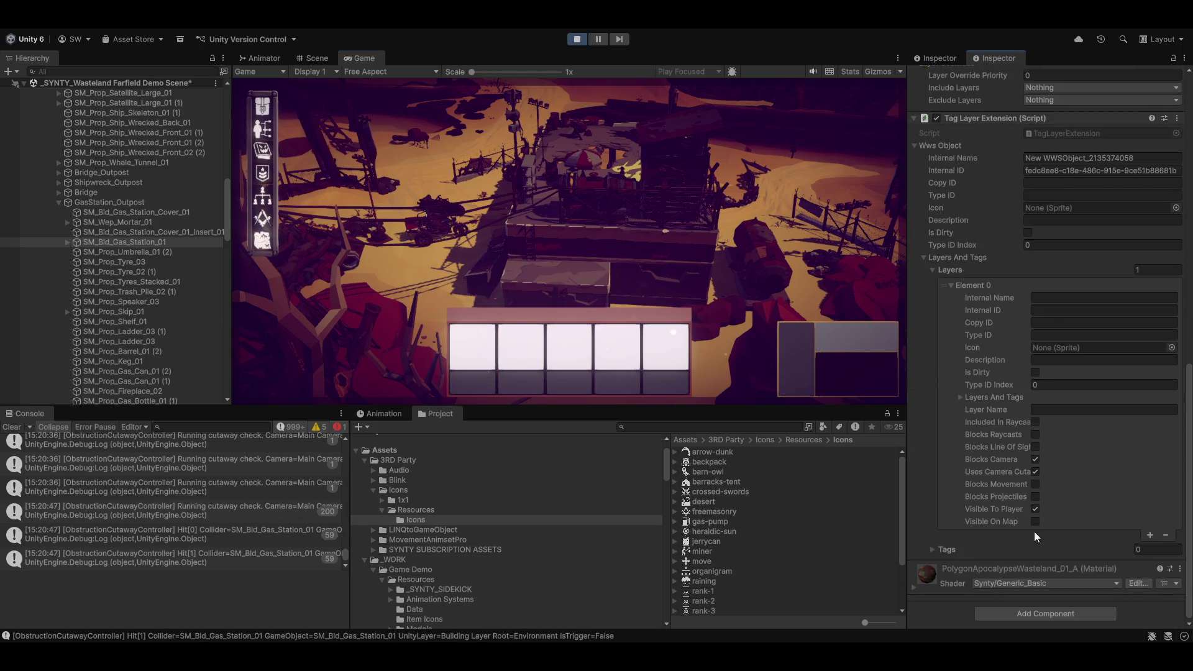
Step: Enable Blocks Raycasts on the Tag Layer Extension's layer entry
{"action": "left_click", "coordinate": [1035, 434]}
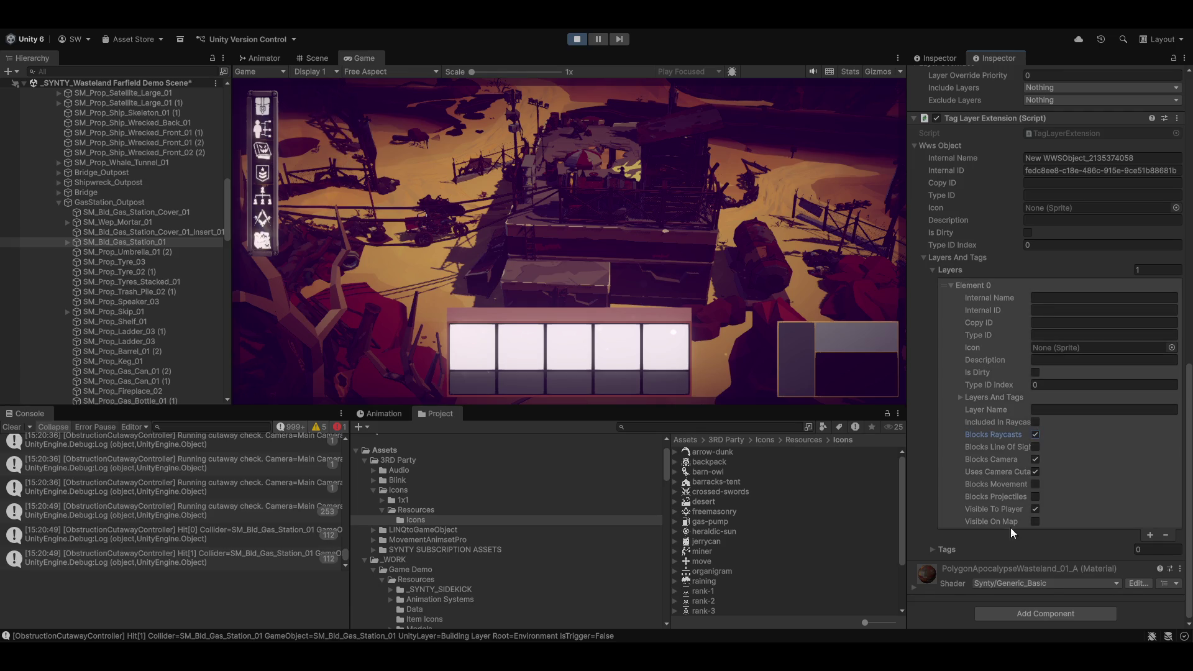
{"action": "left_click", "coordinate": [1035, 434]}
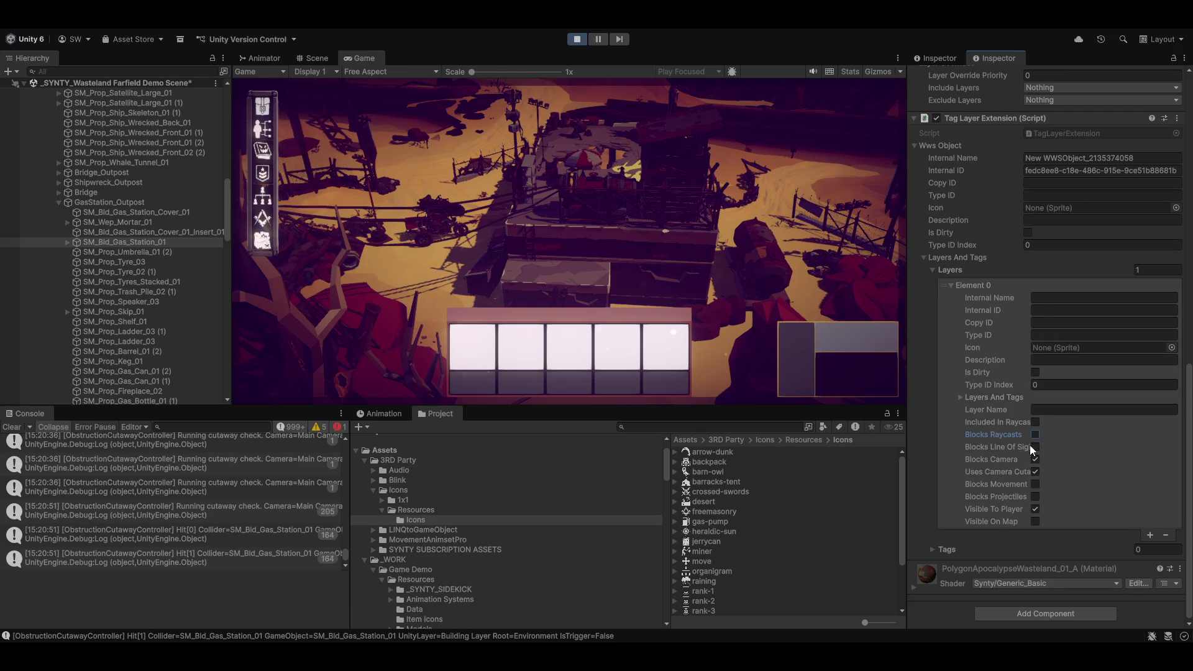
{"action": "left_click", "coordinate": [1035, 459]}
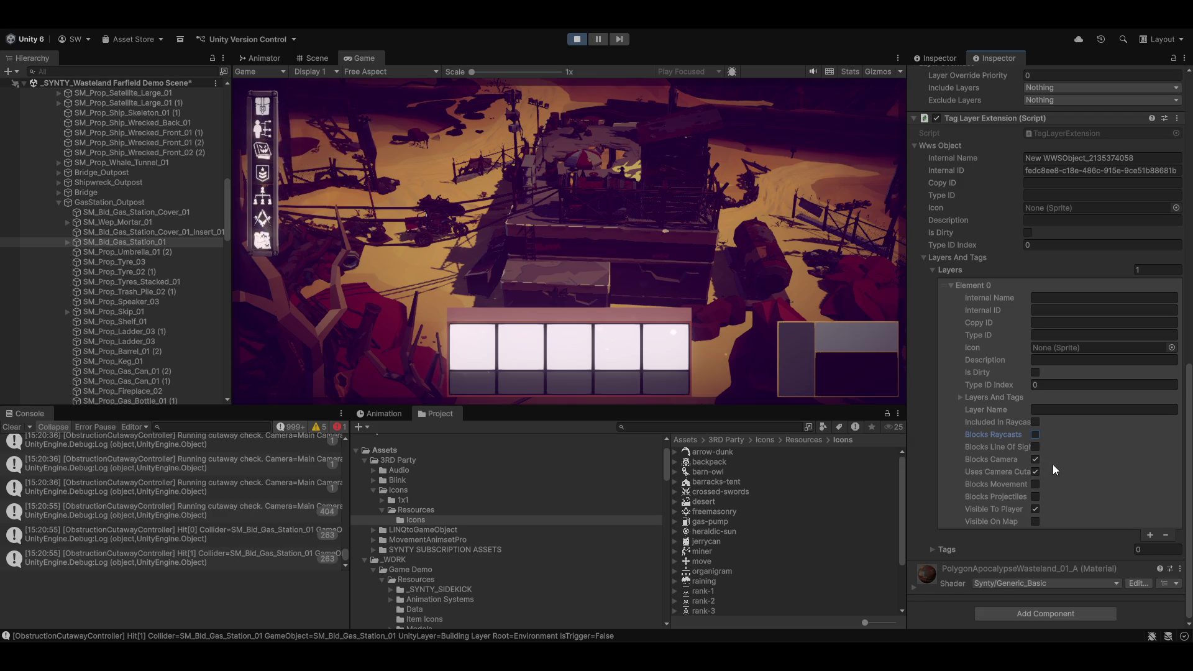
{"action": "left_click", "coordinate": [1033, 433]}
{"action": "scroll", "coordinate": [1024, 446], "scroll_direction": "up", "scroll_amount": 5}
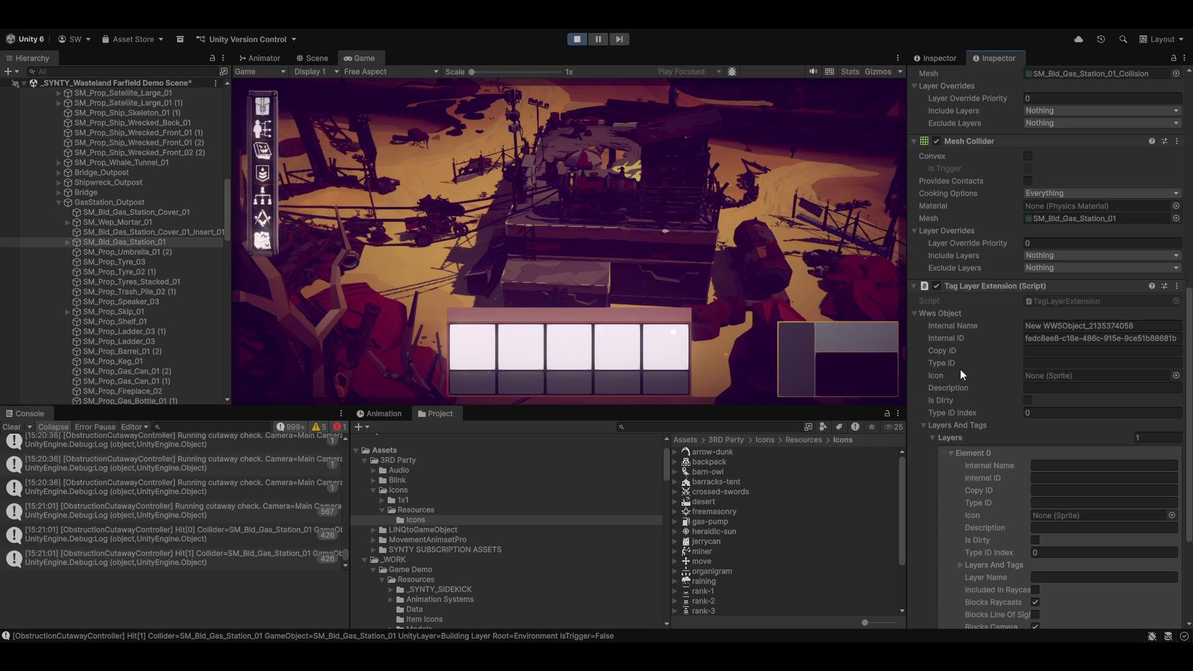
{"action": "scroll", "coordinate": [961, 373], "scroll_direction": "up", "scroll_amount": 2}
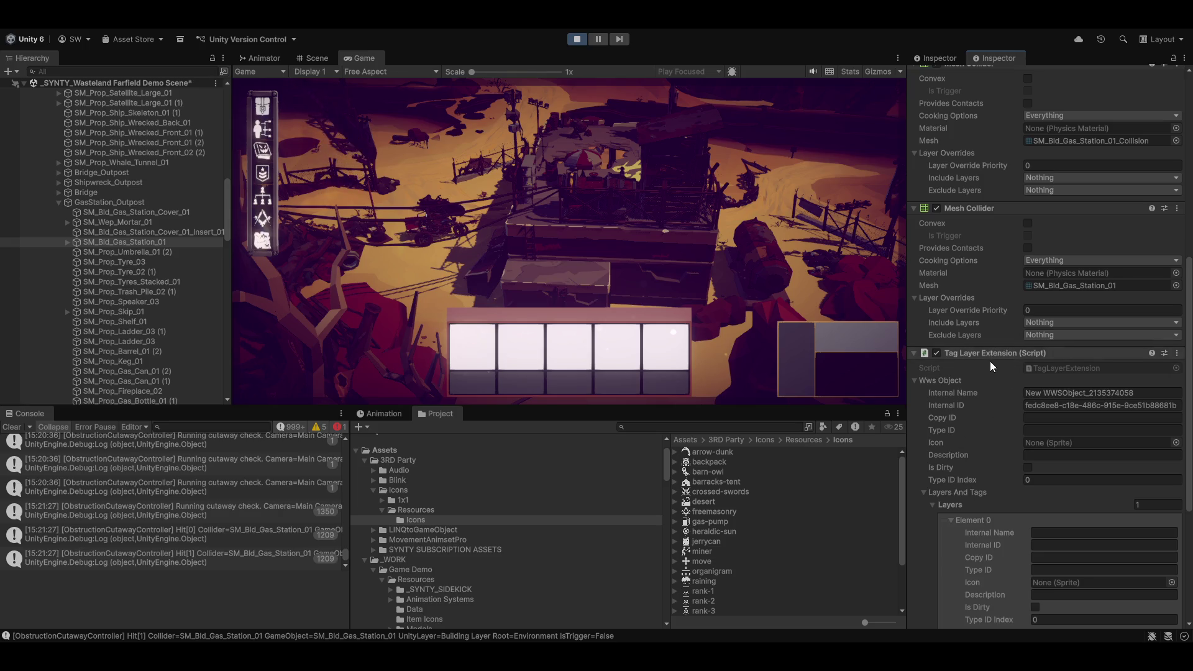
Step: Remove the Tag Layer Extension from SM_Bld_Gas_Station_01 and add a Game Item component
{"action": "right_click", "coordinate": [982, 350]}
{"action": "left_click", "coordinate": [1056, 377]}
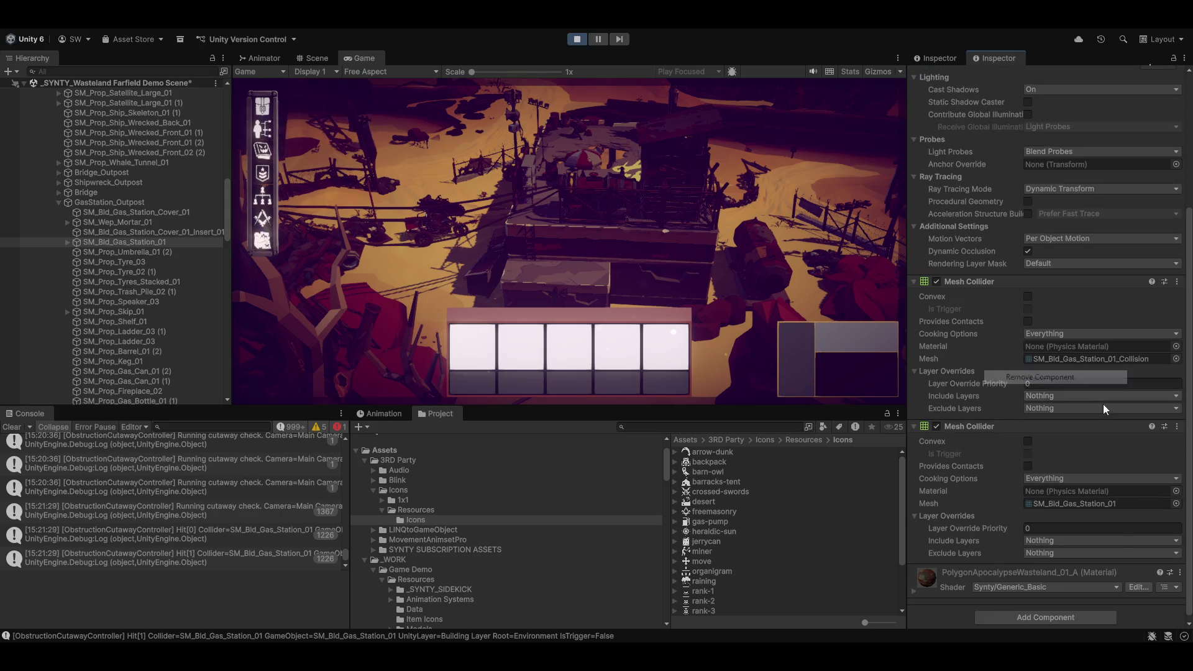
{"action": "left_click", "coordinate": [1058, 618]}
{"action": "type", "text": "gamita"}
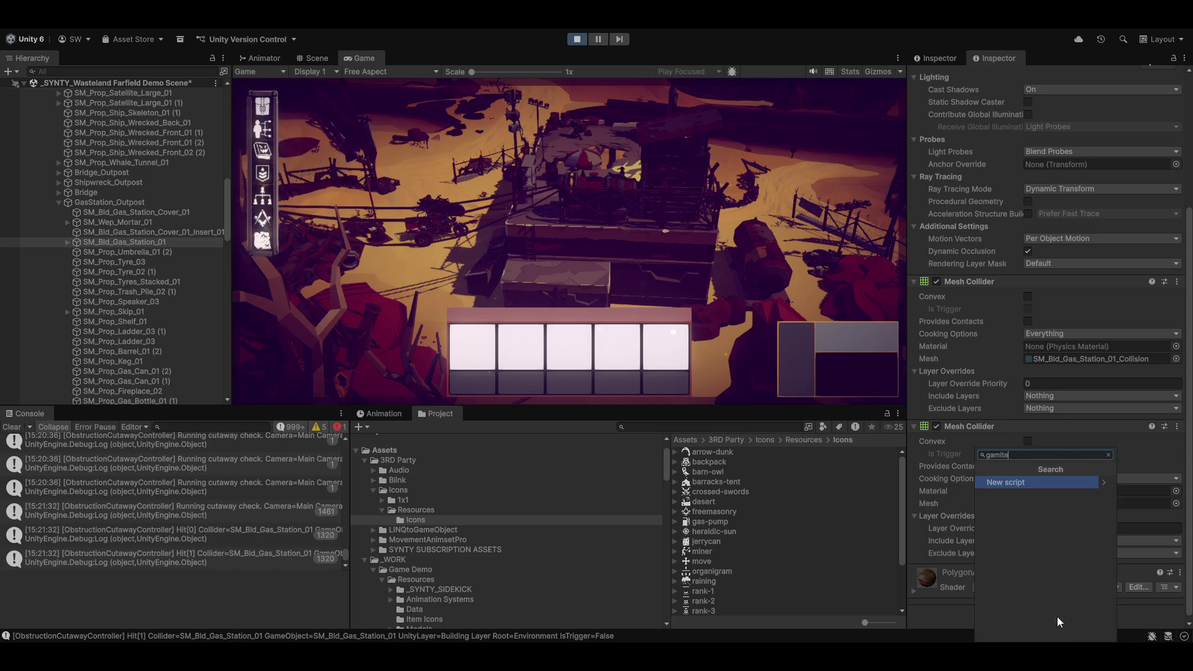
{"action": "key", "text": "BackSpace"}
{"action": "key", "text": "BackSpace"}
{"action": "key", "text": "BackSpace"}
{"action": "type", "text": "e"}
{"action": "type", "text": "item"}
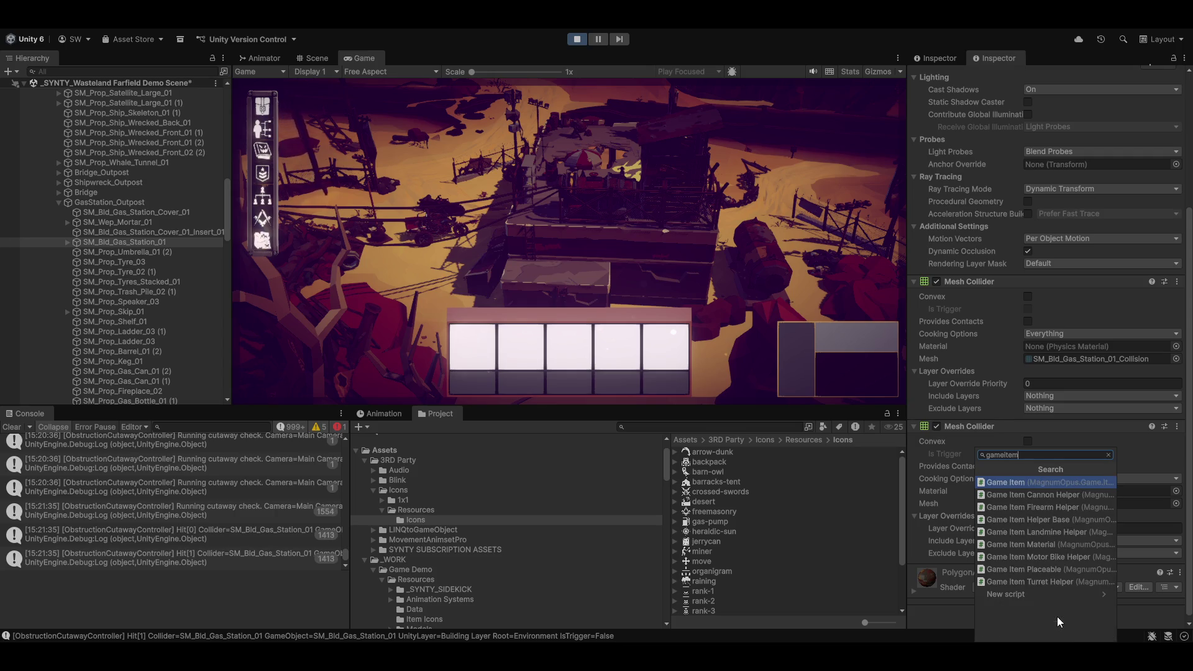
{"action": "key", "text": "Return"}
{"action": "scroll", "coordinate": [1038, 584], "scroll_direction": "down", "scroll_amount": 10}
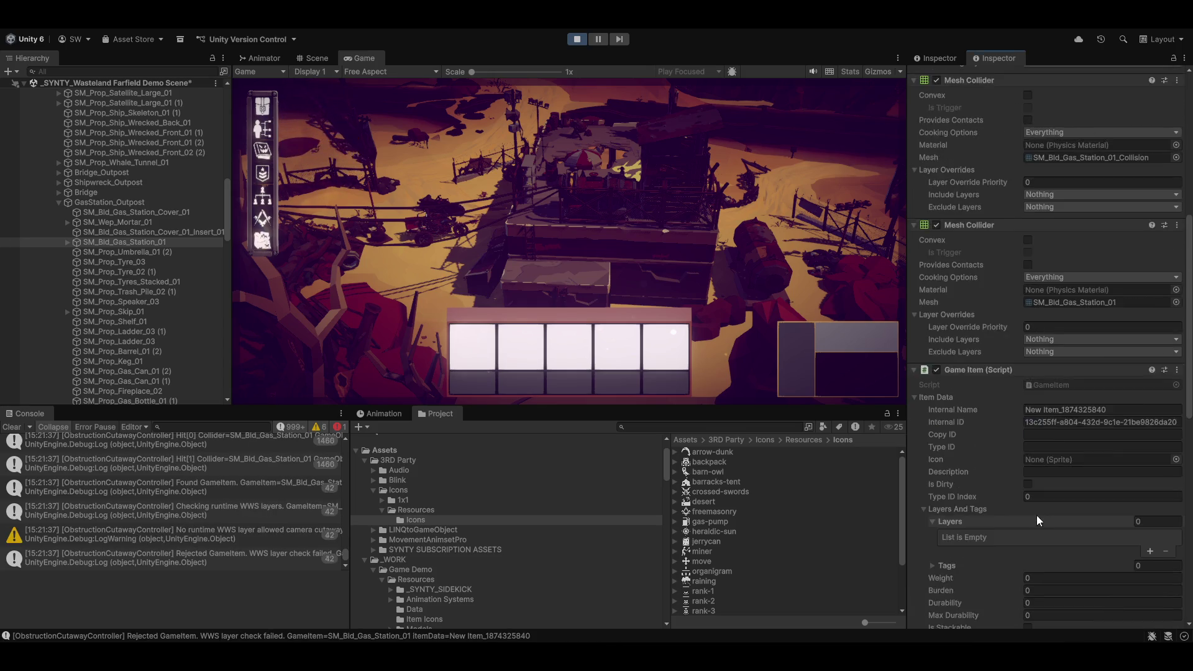
Step: Enable Uses Camera Cutaway on the Game Item's layer and maximise the Game view
{"action": "scroll", "coordinate": [951, 304], "scroll_direction": "down", "scroll_amount": 10}
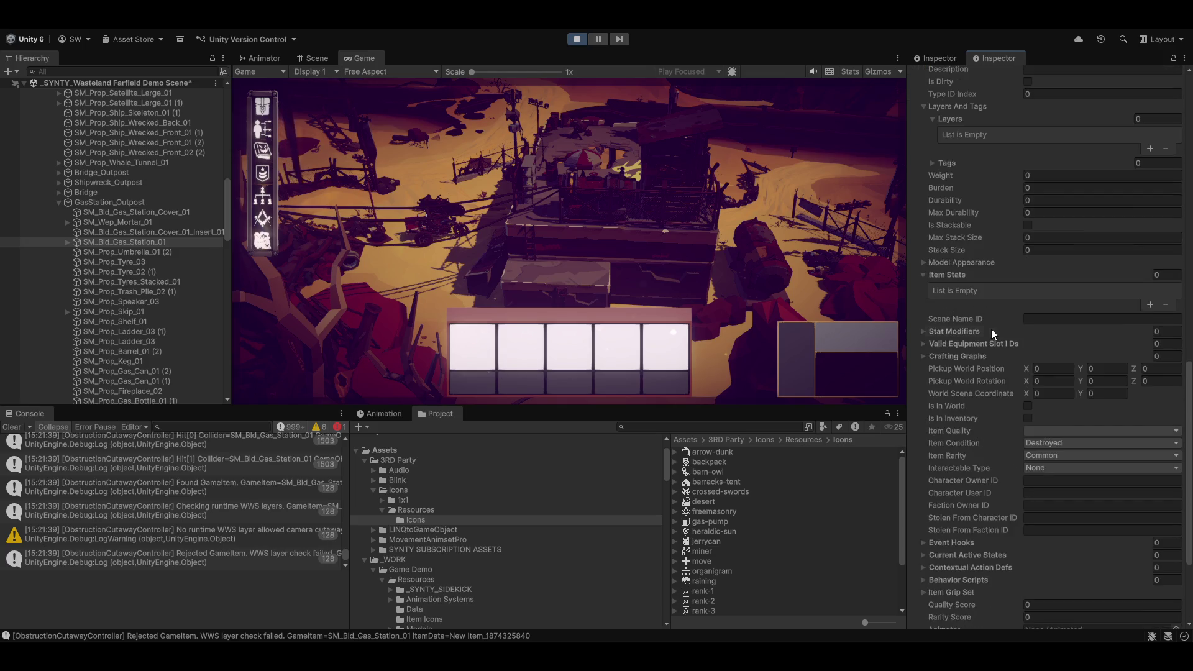
{"action": "scroll", "coordinate": [949, 355], "scroll_direction": "up", "scroll_amount": 5}
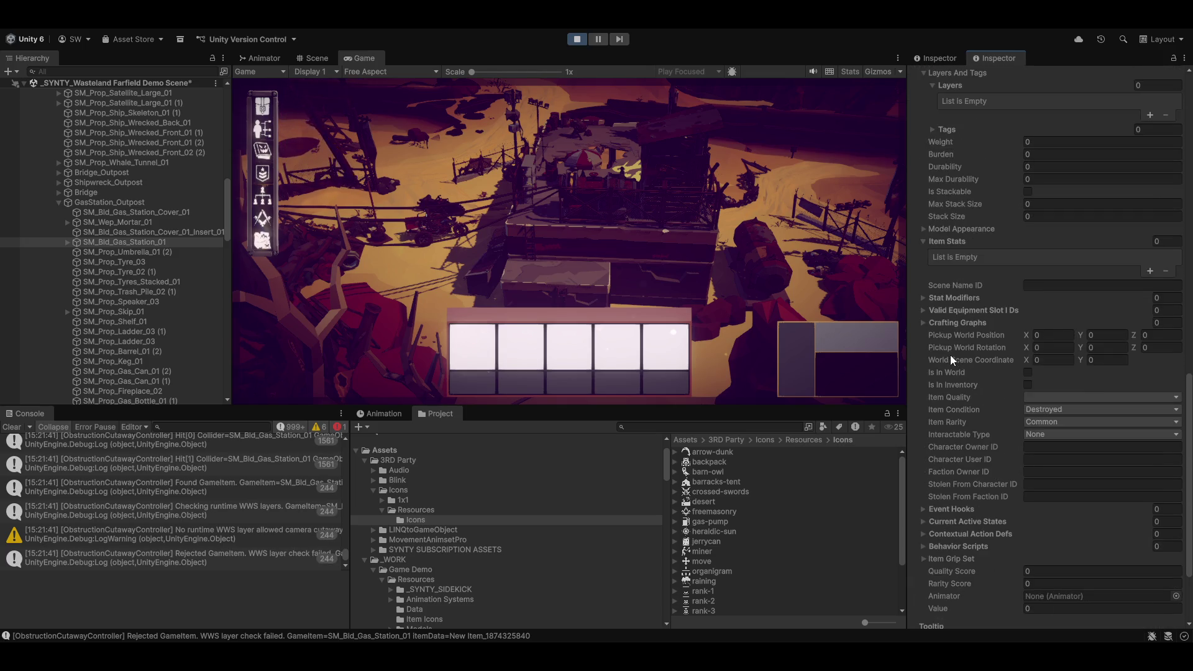
{"action": "scroll", "coordinate": [948, 299], "scroll_direction": "up", "scroll_amount": 3}
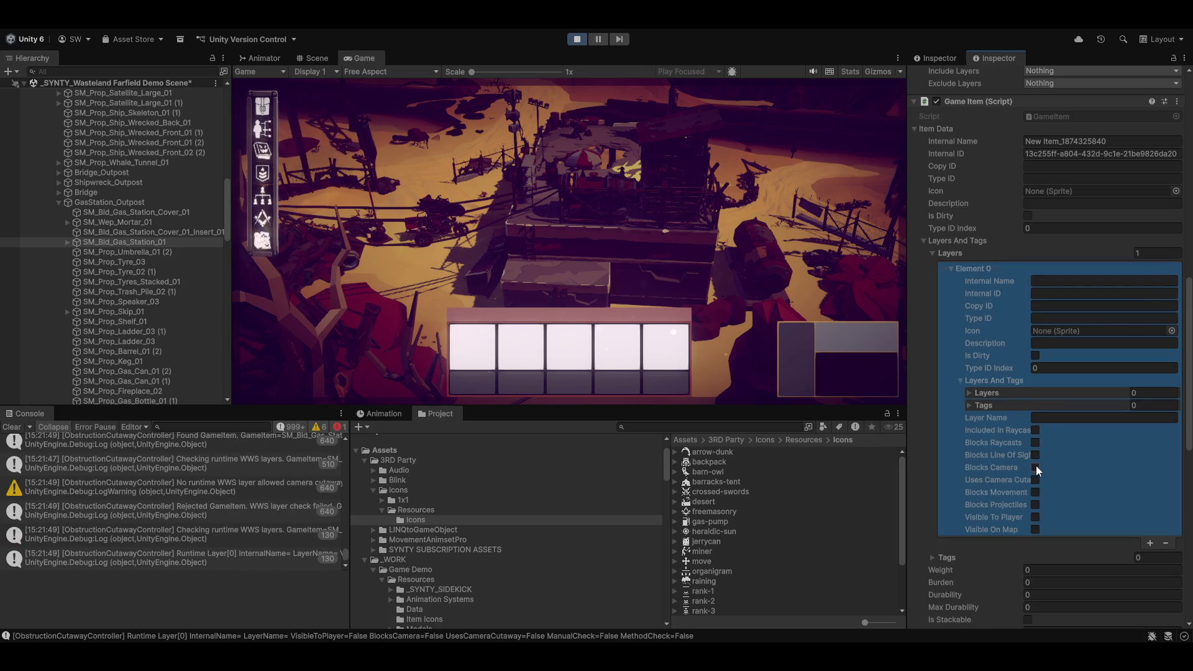
{"action": "left_click", "coordinate": [1033, 514]}
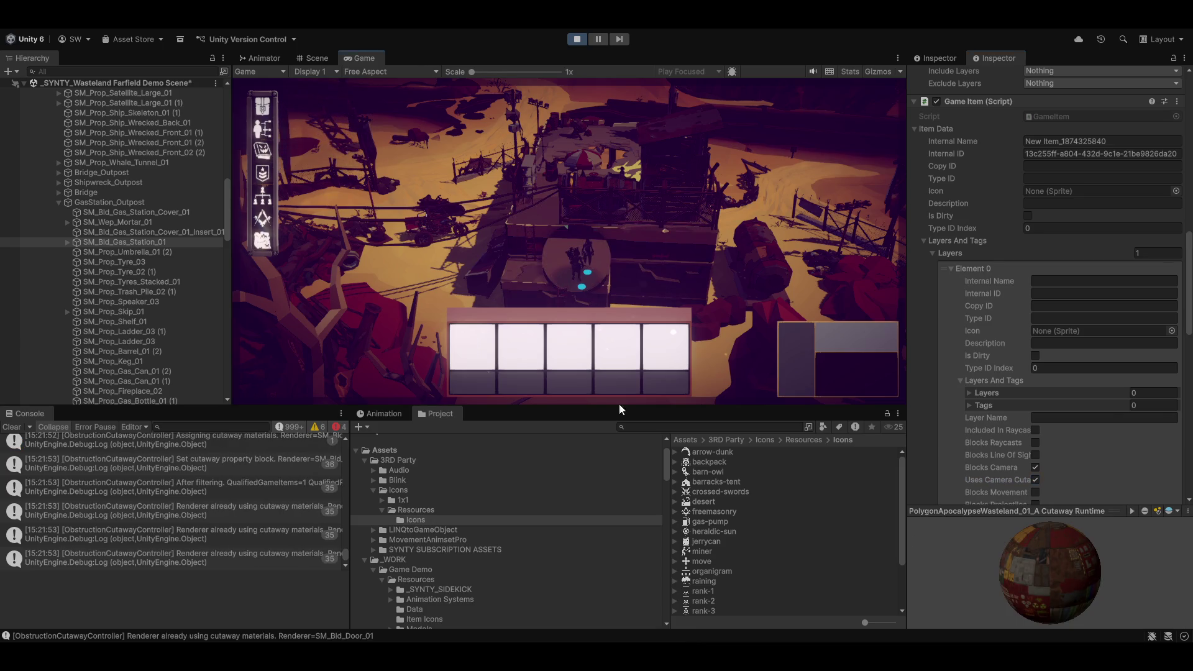
{"action": "key", "text": "shift+space"}
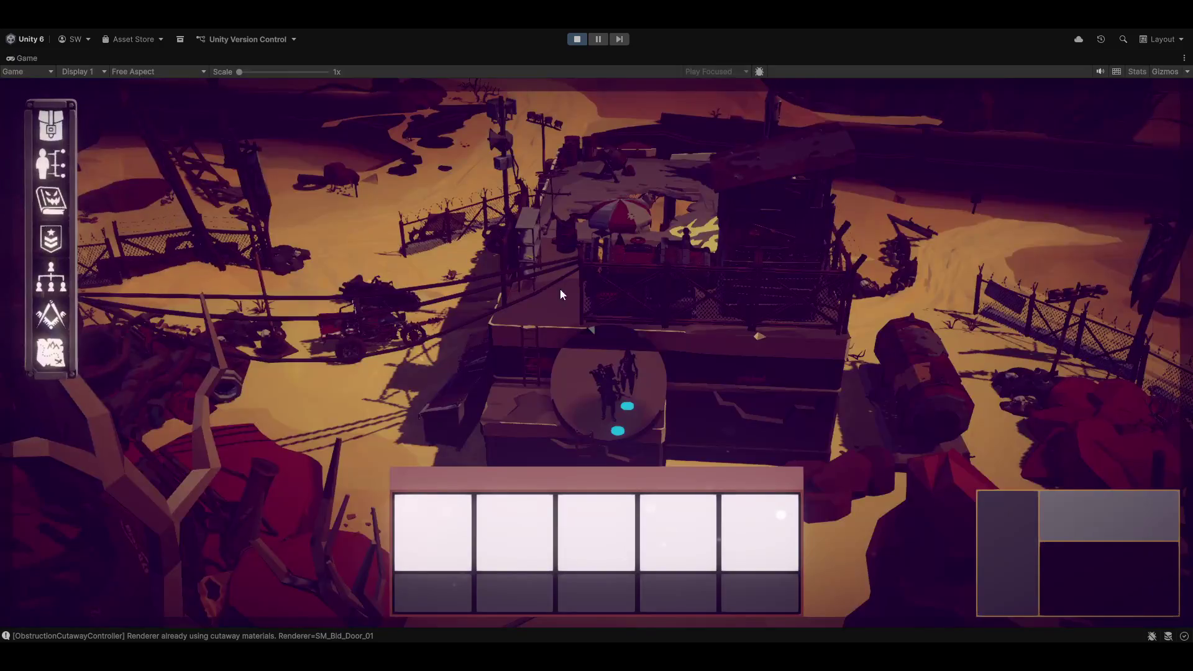
Step: Zoom and orbit the game camera around the characters and the skull-marked area inside the gas station
{"action": "scroll", "coordinate": [687, 369], "scroll_direction": "up", "scroll_amount": 5}
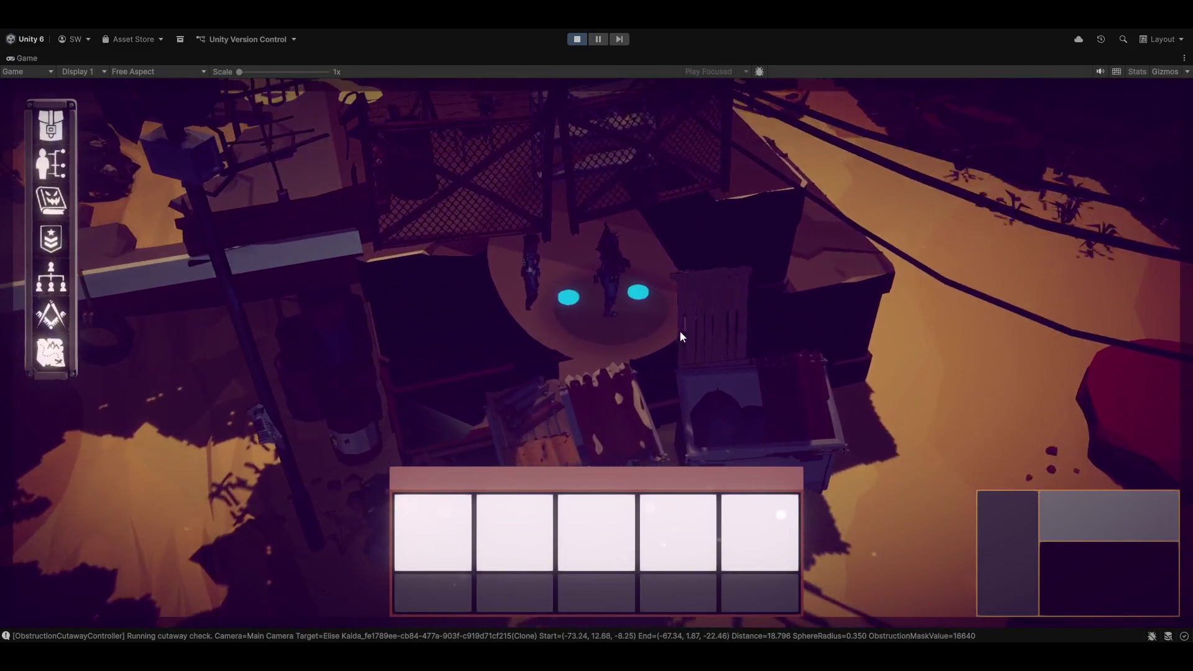
{"action": "scroll", "coordinate": [681, 337], "scroll_direction": "up", "scroll_amount": 4}
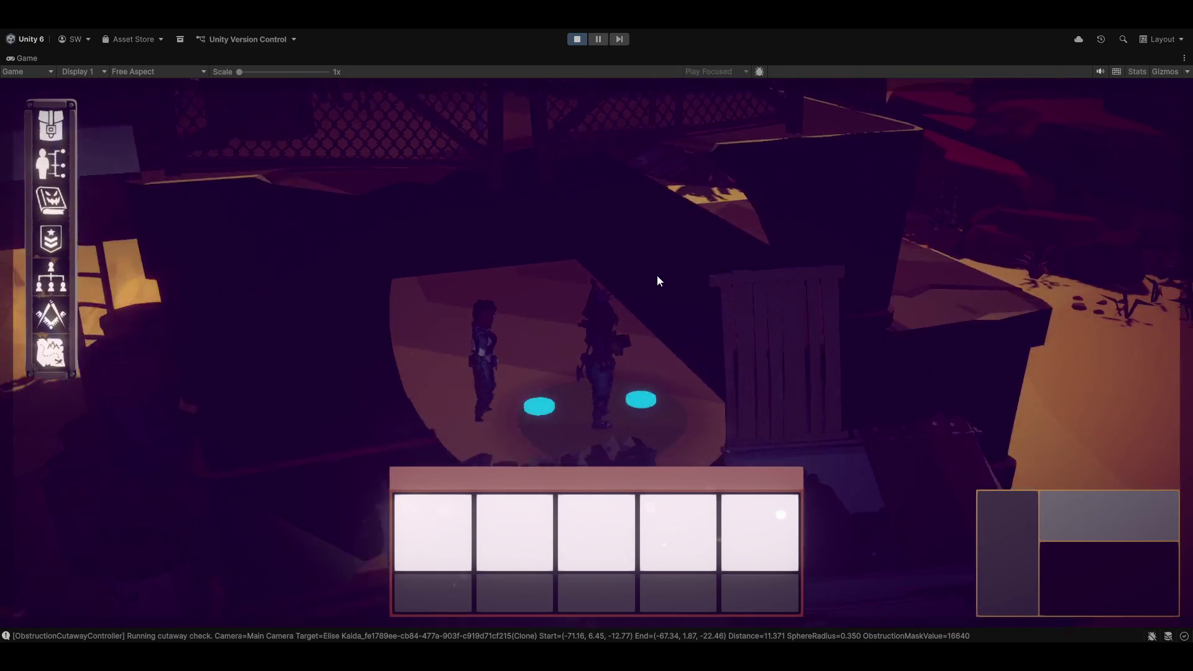
{"action": "key", "text": "e"}
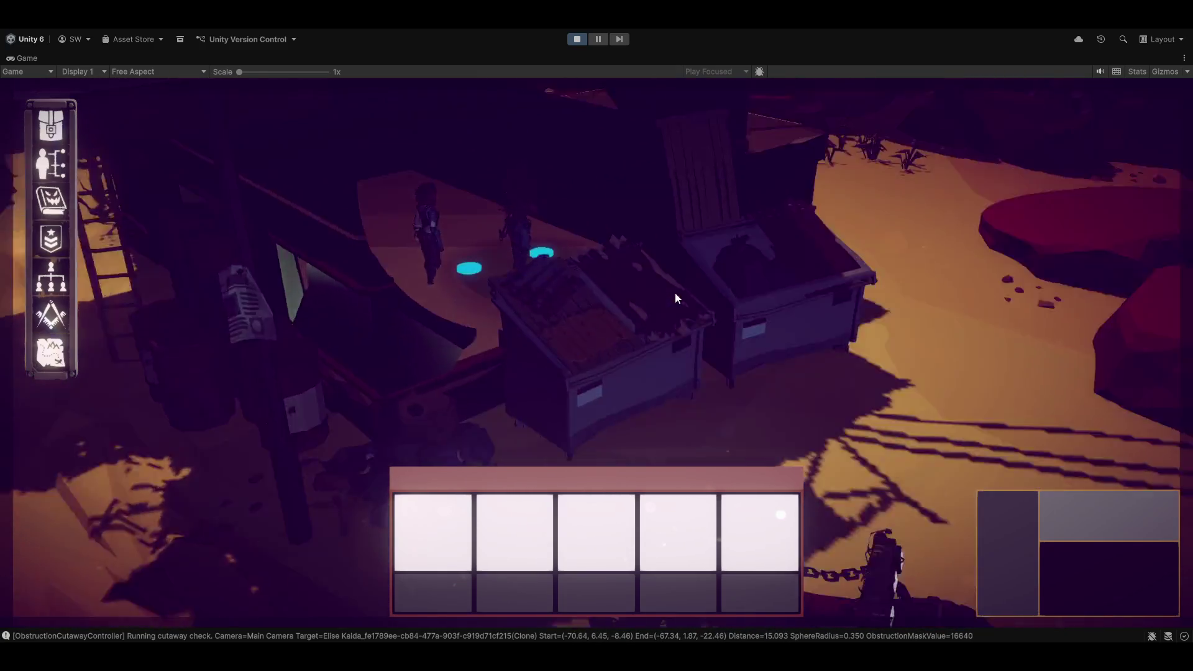
{"action": "key", "text": "e"}
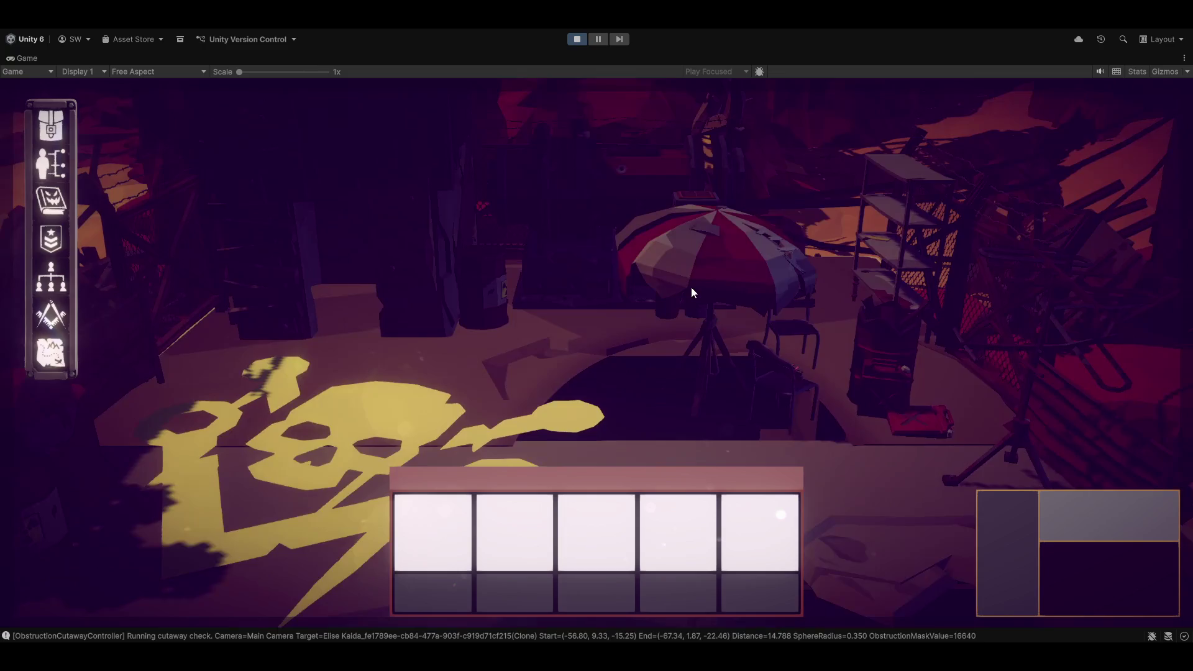
{"action": "scroll", "coordinate": [716, 289], "scroll_direction": "down", "scroll_amount": 4}
{"action": "key", "text": "e"}
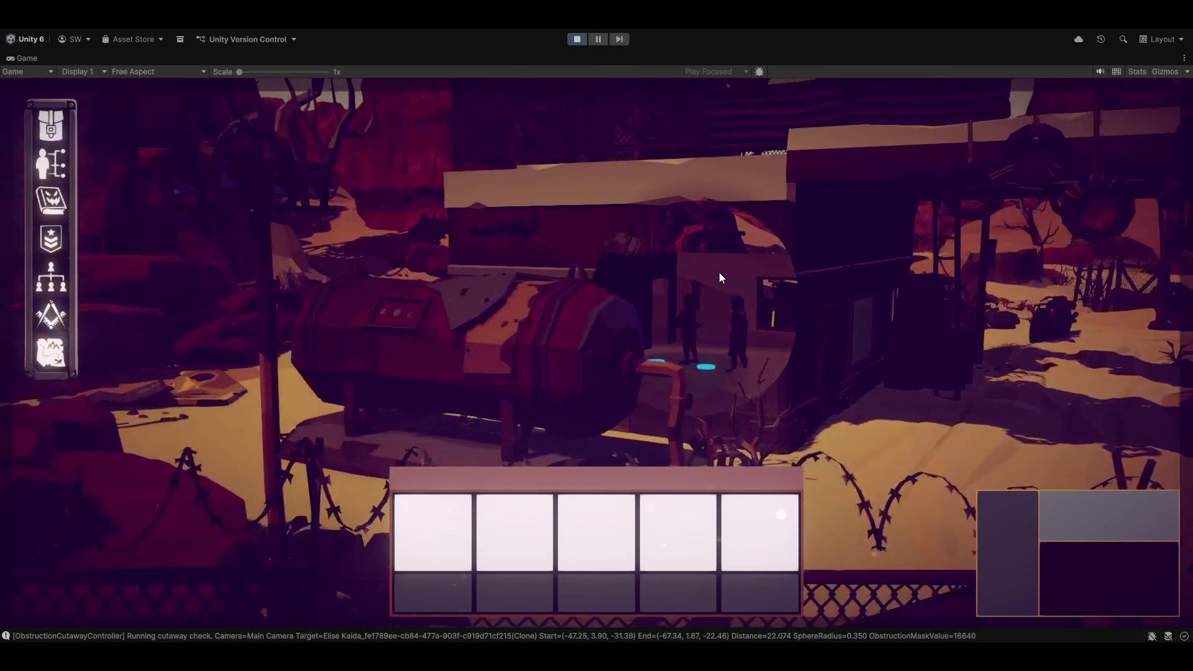
{"action": "key", "text": "e"}
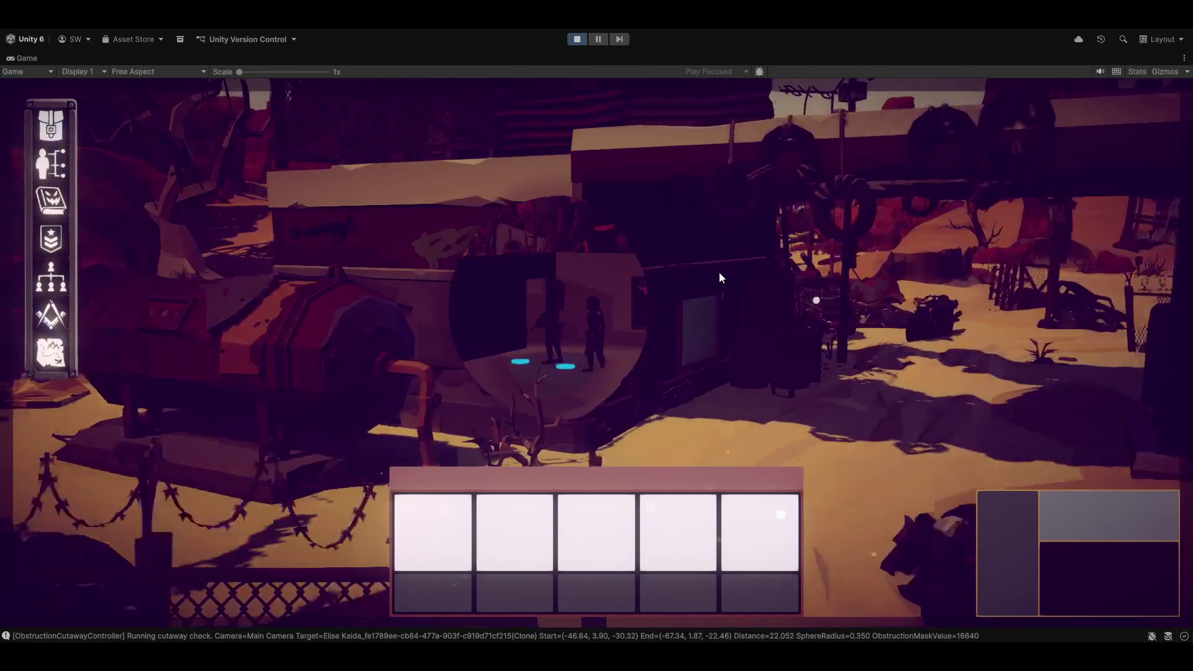
{"action": "key", "text": "e"}
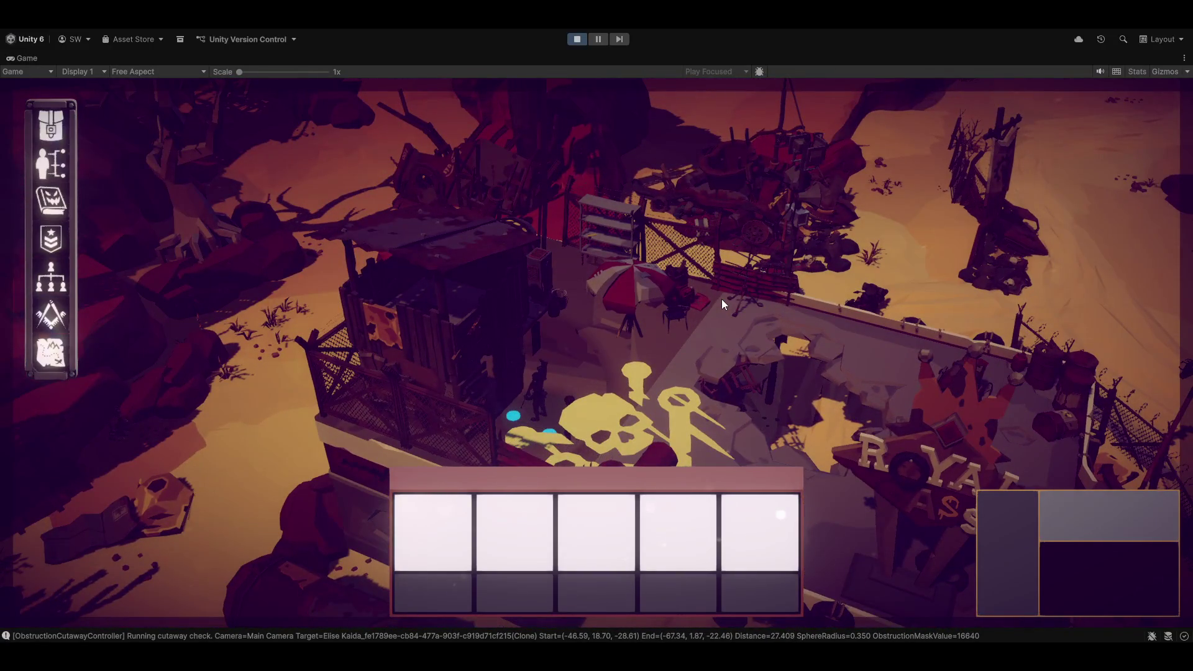
{"action": "key", "text": "e"}
{"action": "scroll", "coordinate": [704, 307], "scroll_direction": "up", "scroll_amount": 5}
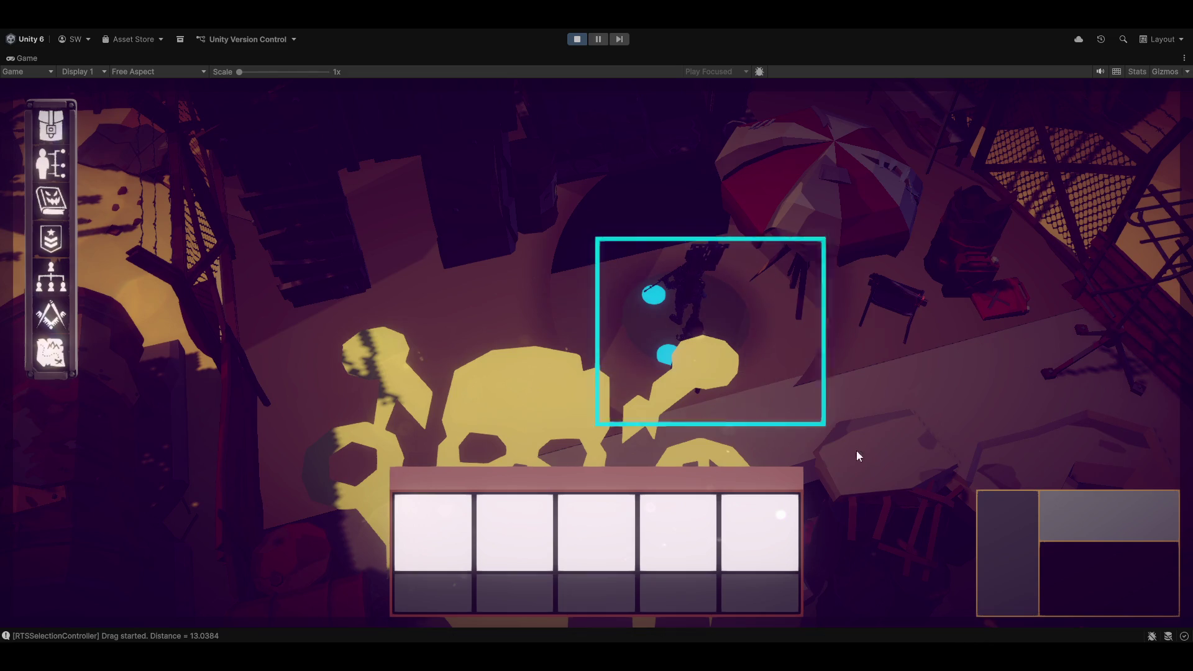
{"action": "key", "text": "e"}
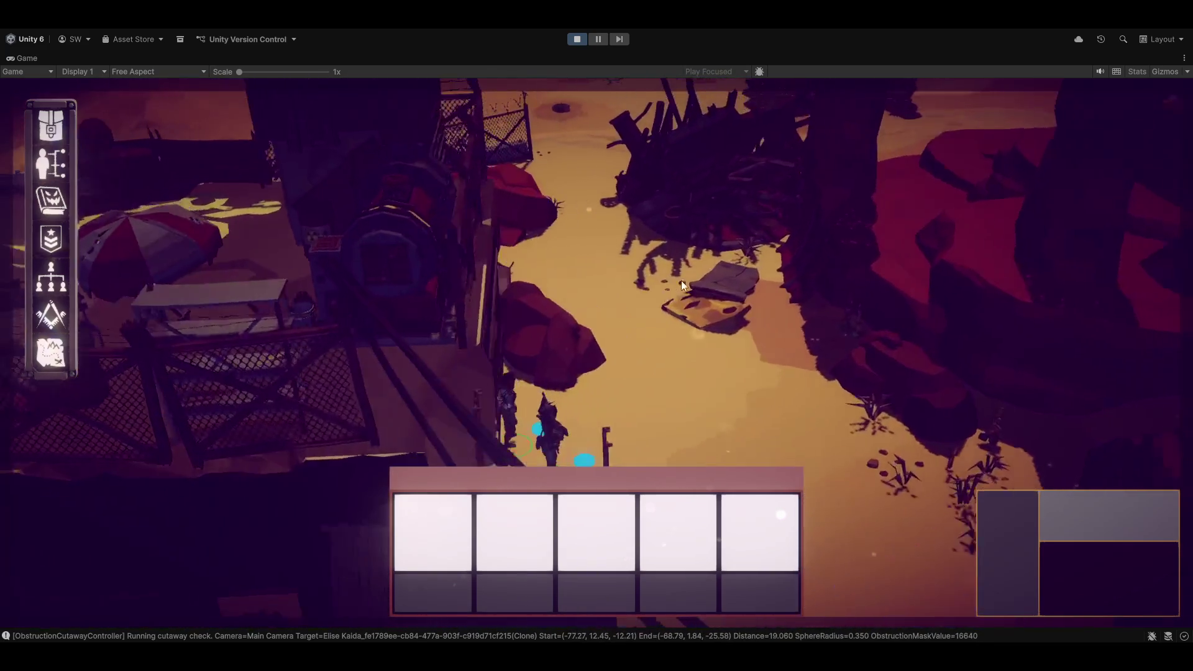
Step: Order the characters to move beside the crate, then north across the sand, zooming in behind them
{"action": "right_click", "coordinate": [681, 280]}
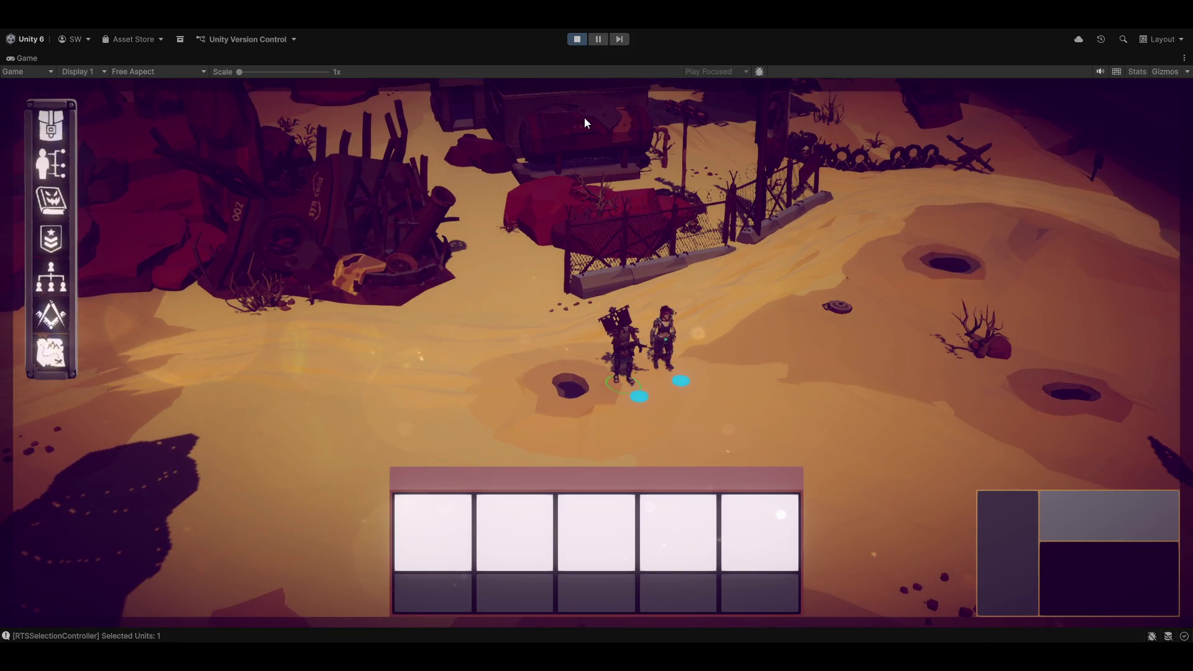
{"action": "right_click", "coordinate": [592, 129]}
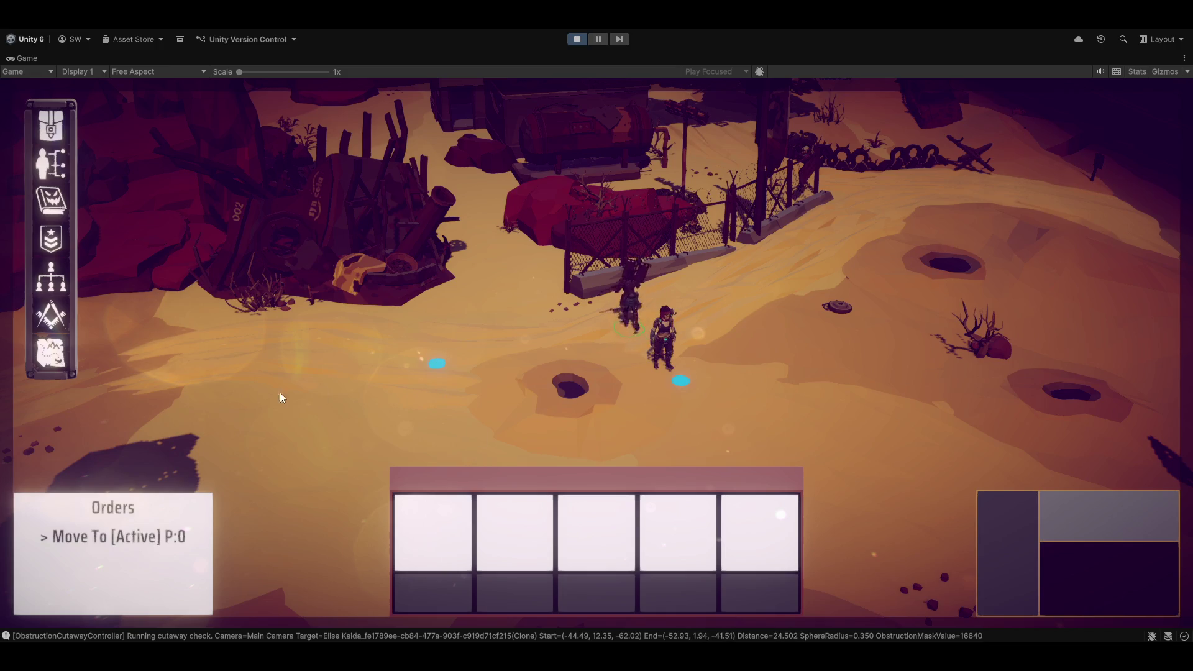
{"action": "scroll", "coordinate": [595, 155], "scroll_direction": "up", "scroll_amount": 3}
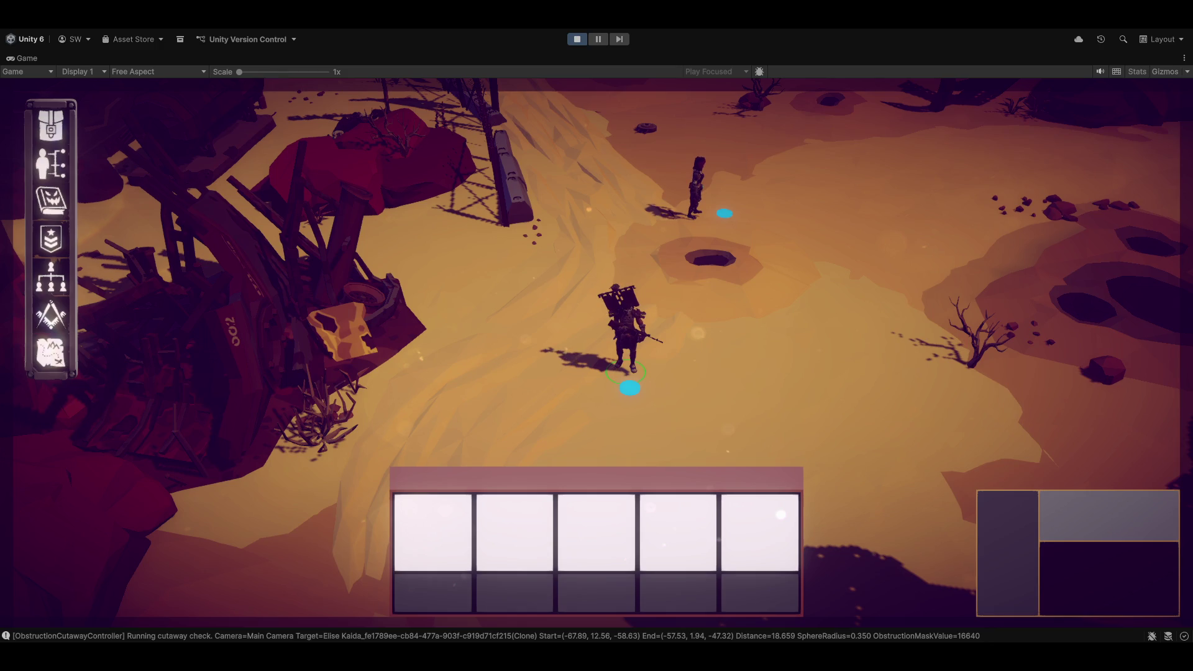
{"action": "scroll", "coordinate": [882, 317], "scroll_direction": "up", "scroll_amount": 5}
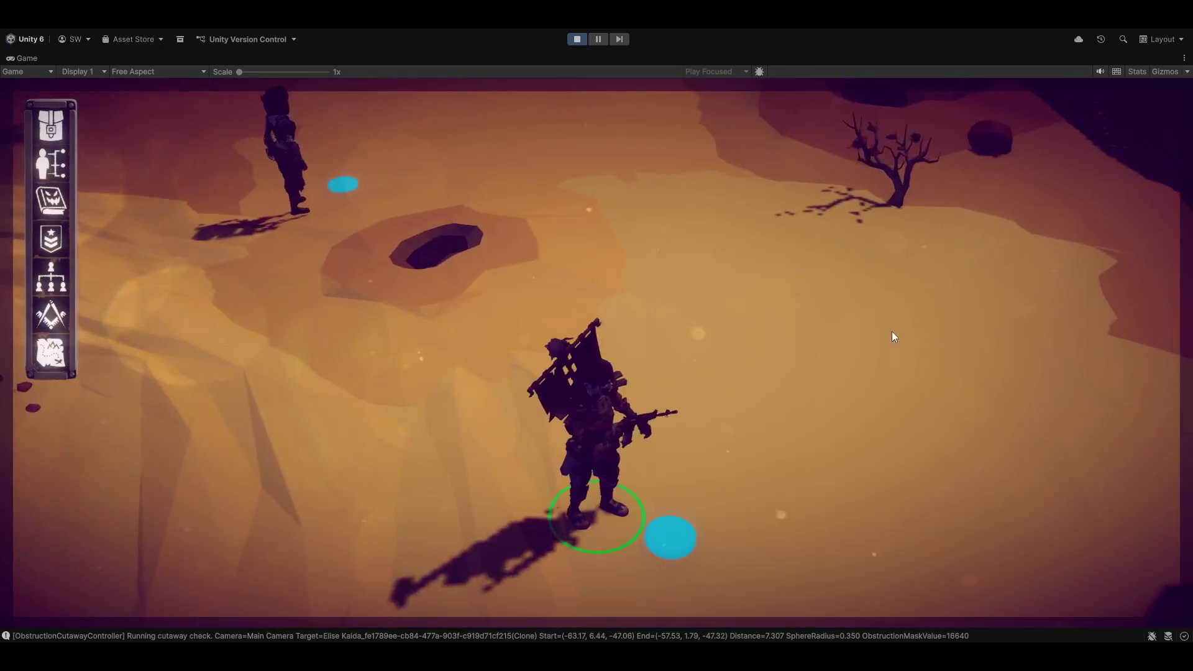